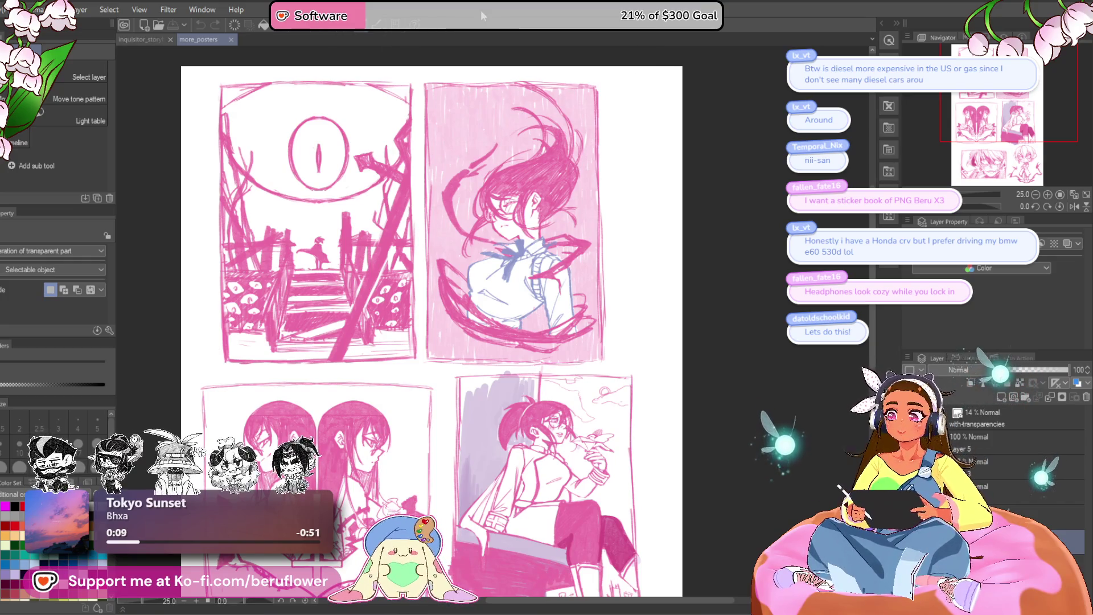
pyautogui.scroll(2, 513, 120)
pyautogui.scroll(2, 286, 169)
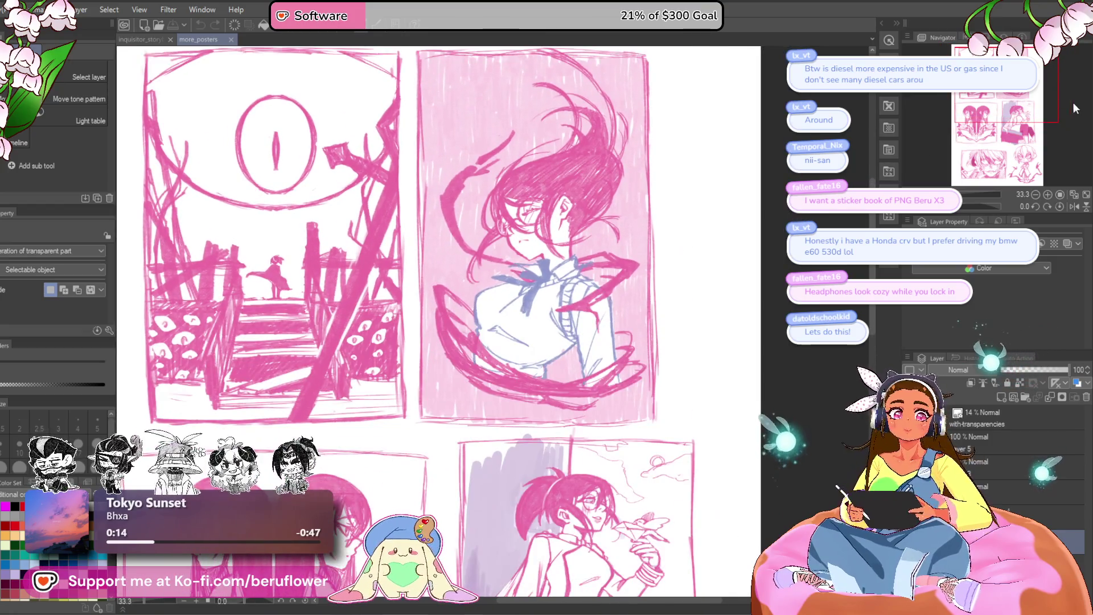
# Pan across the poster sketch panels, then switch to the inquisitor_storyboards document tab
pyautogui.moveTo(999, 104); pyautogui.dragTo(984, 101)
pyautogui.scroll(-2, 513, 256)
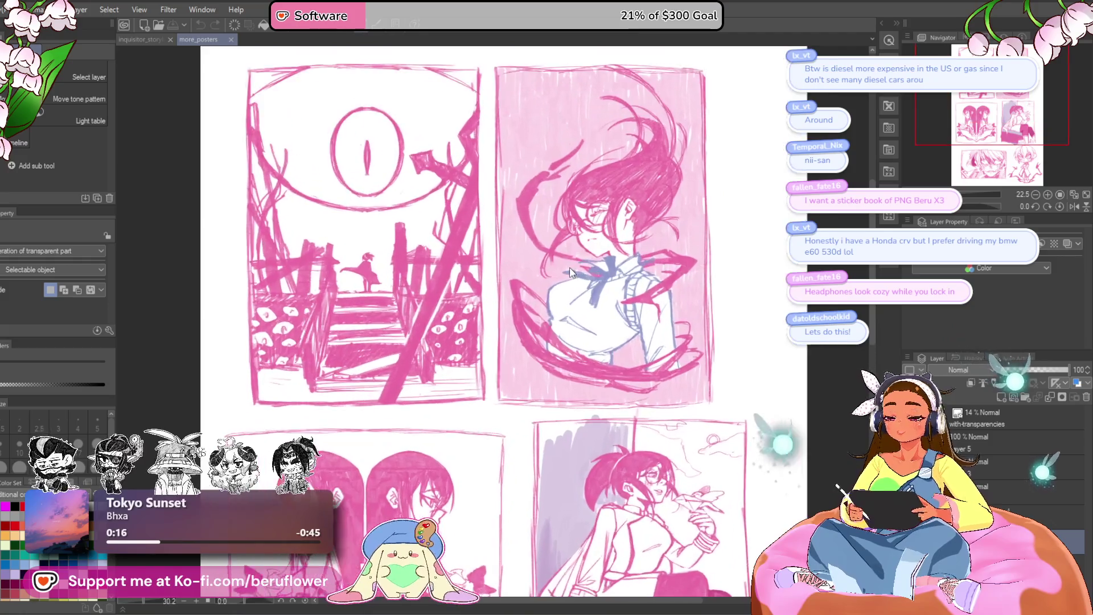
pyautogui.scroll(2, 512, 256)
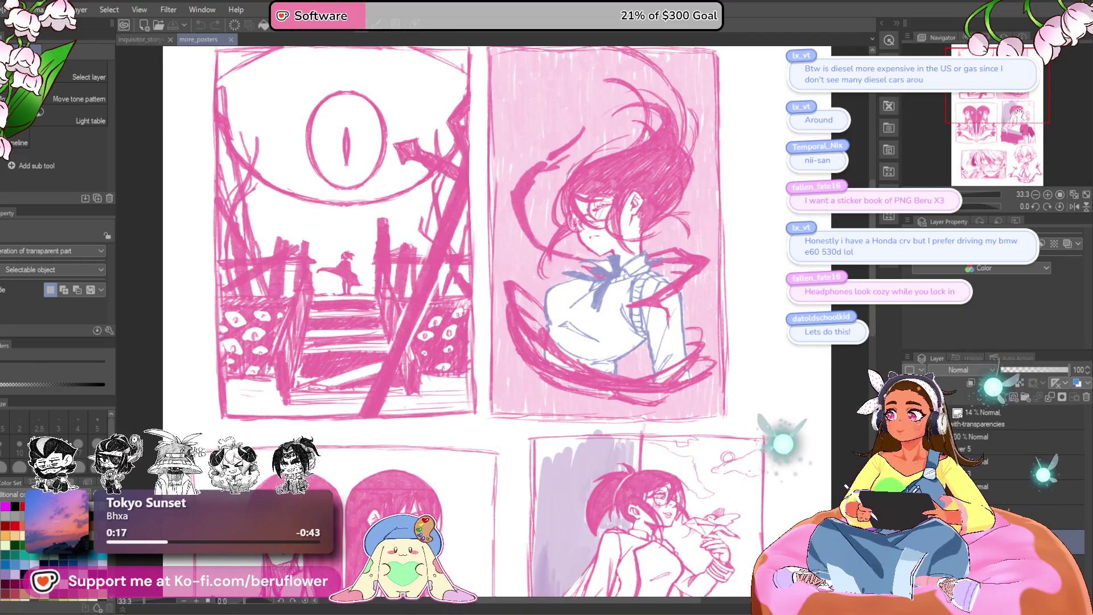
pyautogui.moveTo(1018, 111); pyautogui.dragTo(1018, 102)
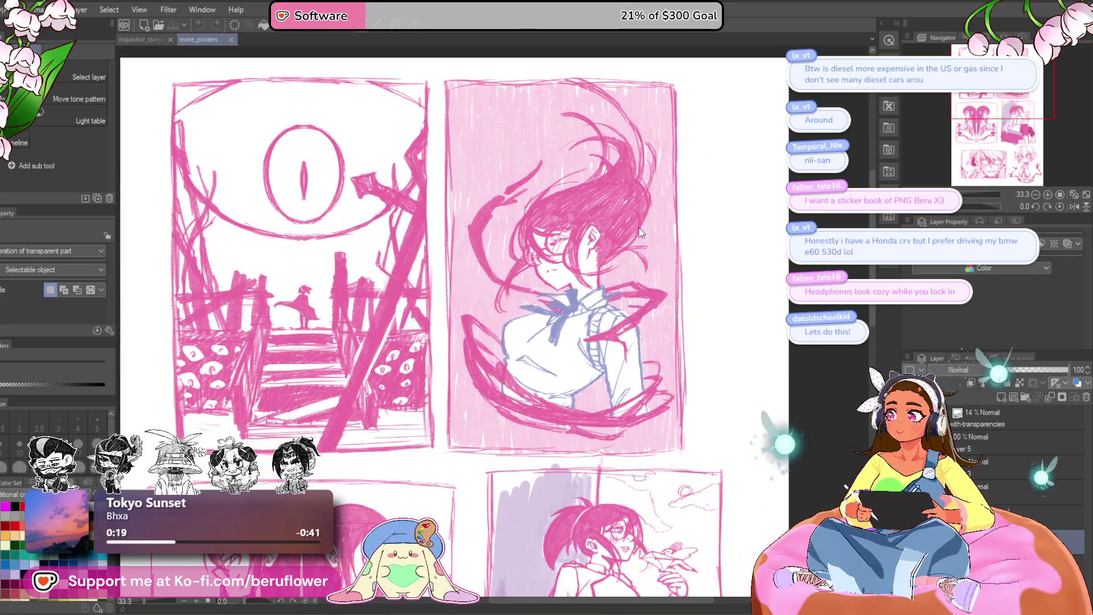
pyautogui.scroll(2, 568, 198)
pyautogui.scroll(1, 568, 197)
pyautogui.scroll(1, 568, 197)
pyautogui.scroll(1, 568, 198)
pyautogui.scroll(1, 568, 198)
pyautogui.scroll(1, 569, 197)
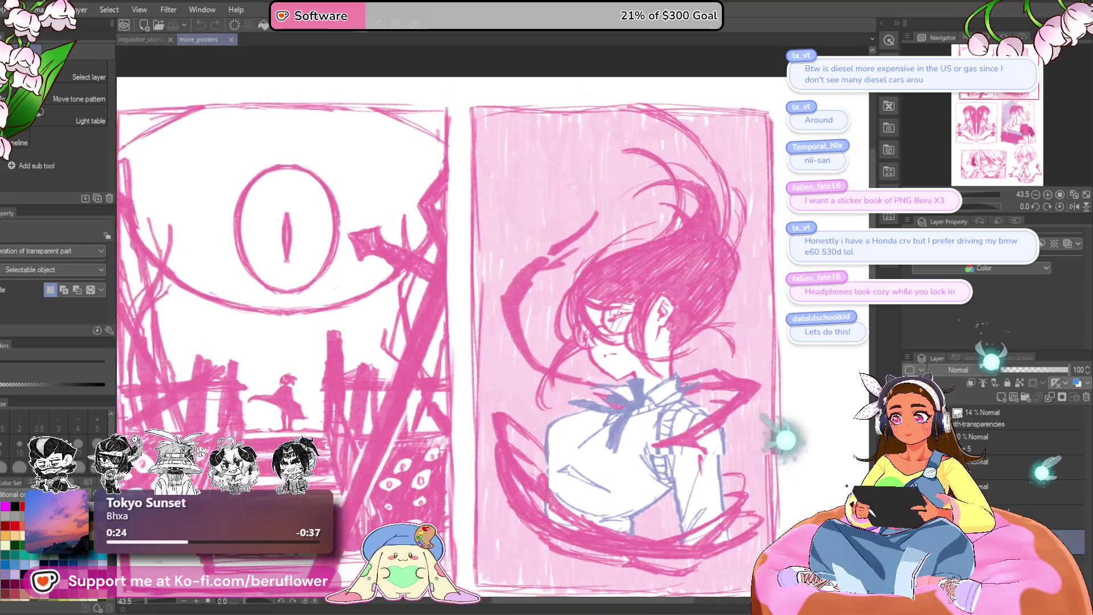
pyautogui.moveTo(568, 256); pyautogui.dragTo(513, 213)
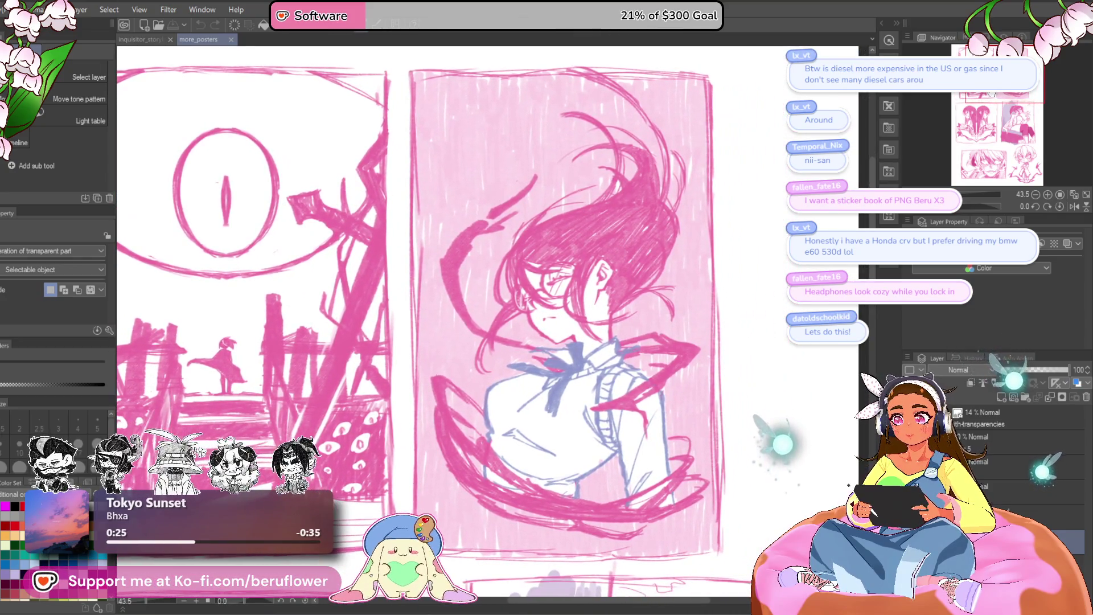
pyautogui.scroll(2, 650, 204)
pyautogui.scroll(2, 611, 254)
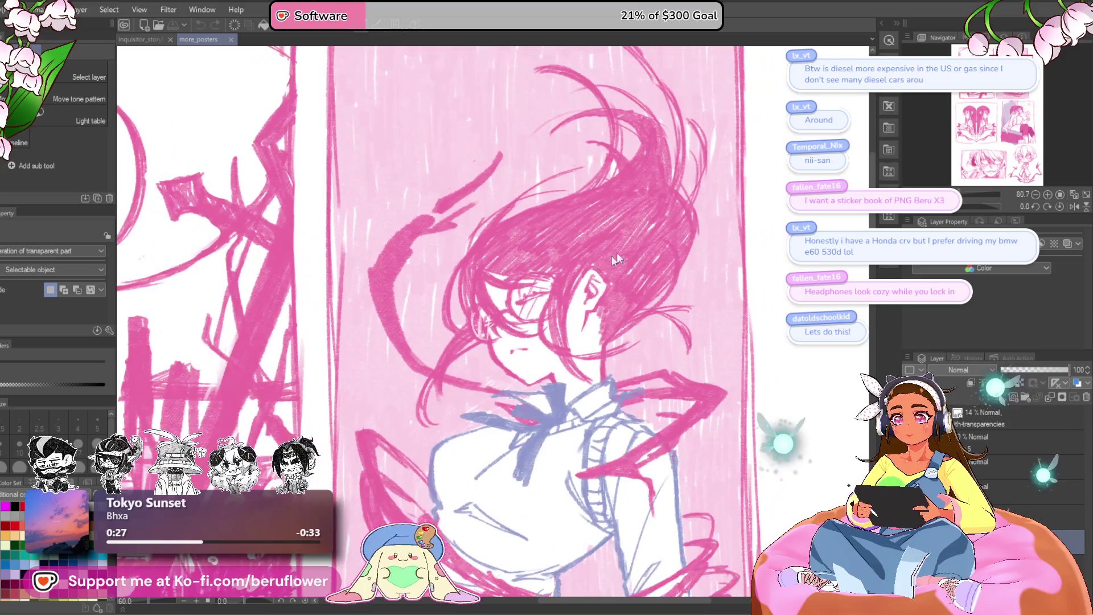
pyautogui.moveTo(564, 282)
pyautogui.mouseDown()
pyautogui.moveTo(529, 235)
pyautogui.moveTo(585, 239)
pyautogui.moveTo(508, 257)
pyautogui.moveTo(478, 308)
pyautogui.mouseUp()
pyautogui.scroll(-4, 512, 256)
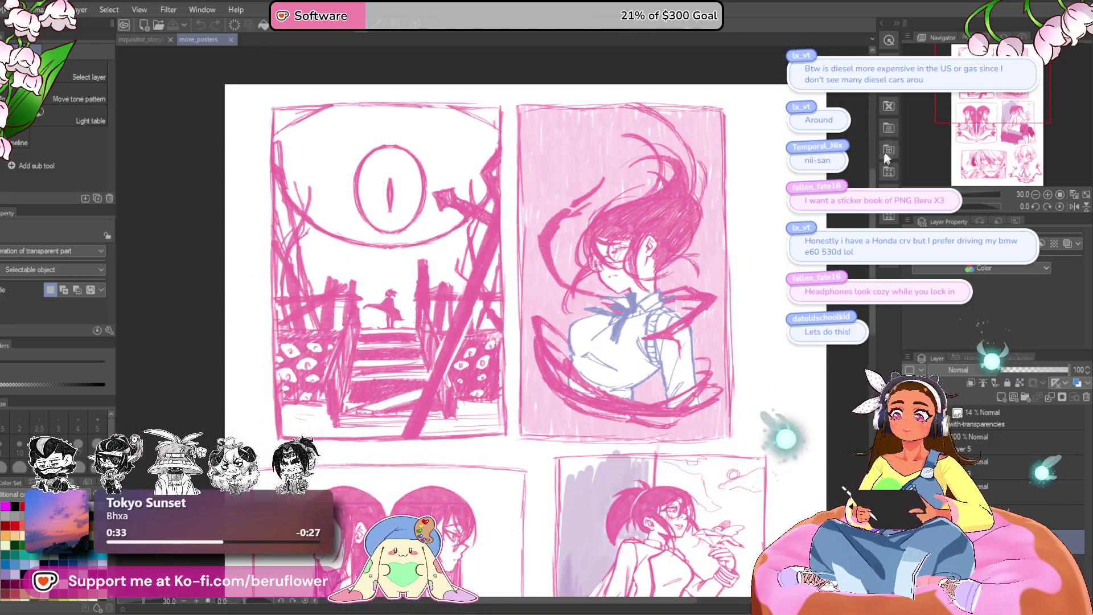
pyautogui.scroll(5, 664, 228)
pyautogui.scroll(2, 663, 228)
pyautogui.scroll(-4, 664, 228)
pyautogui.moveTo(513, 256)
pyautogui.mouseDown()
pyautogui.moveTo(640, 300)
pyautogui.moveTo(470, 256)
pyautogui.mouseUp()
pyautogui.moveTo(512, 428)
pyautogui.mouseDown()
pyautogui.moveTo(512, 171)
pyautogui.moveTo(512, 213)
pyautogui.mouseUp()
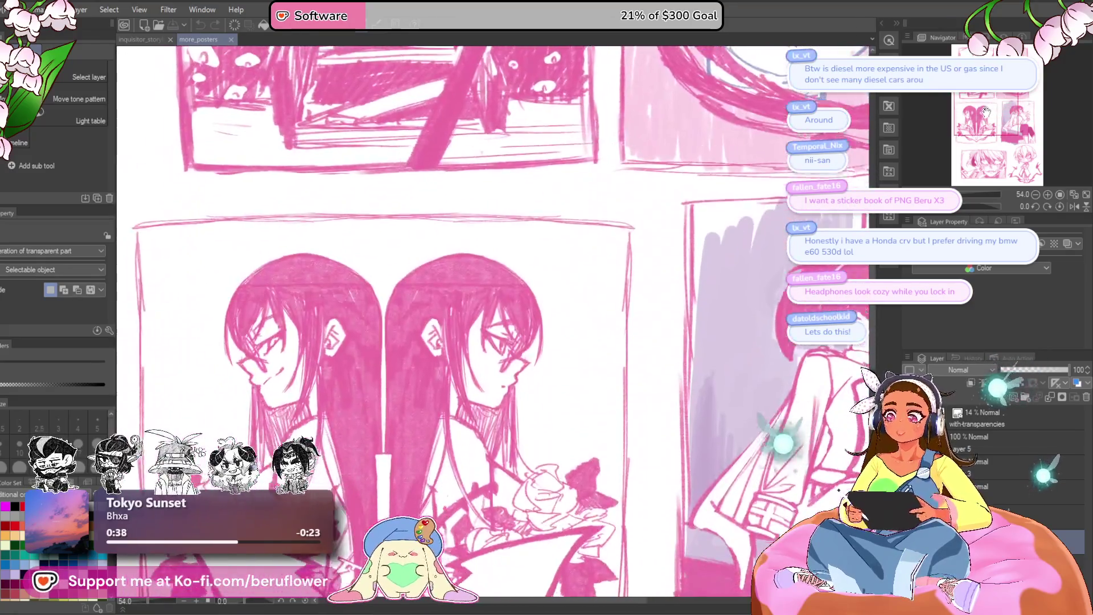
pyautogui.moveTo(470, 385); pyautogui.dragTo(513, 256)
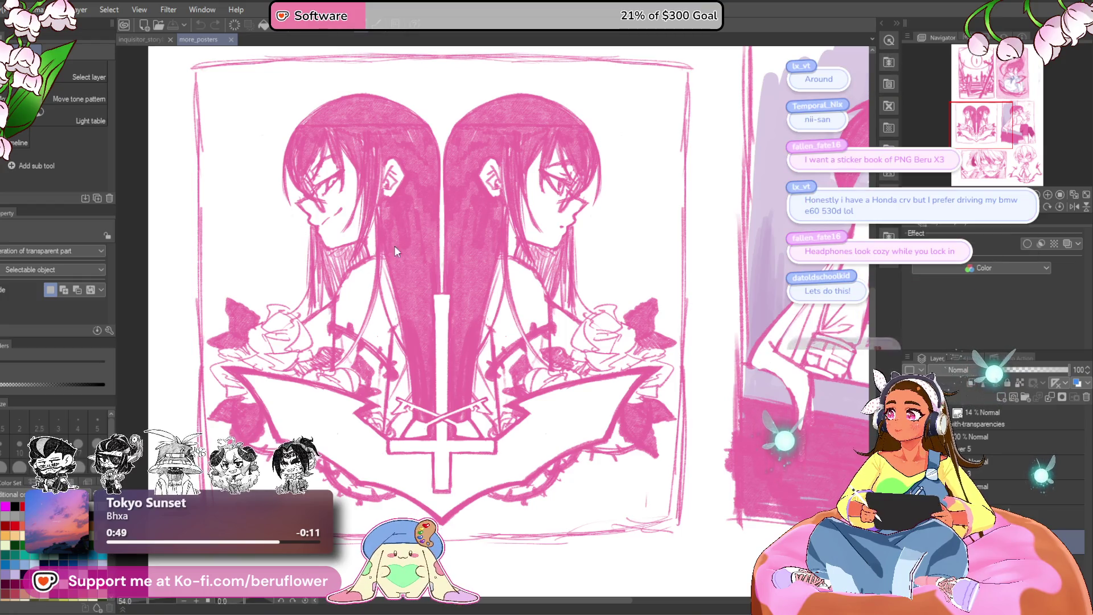
pyautogui.scroll(-3, 366, 260)
pyautogui.scroll(-2, 366, 261)
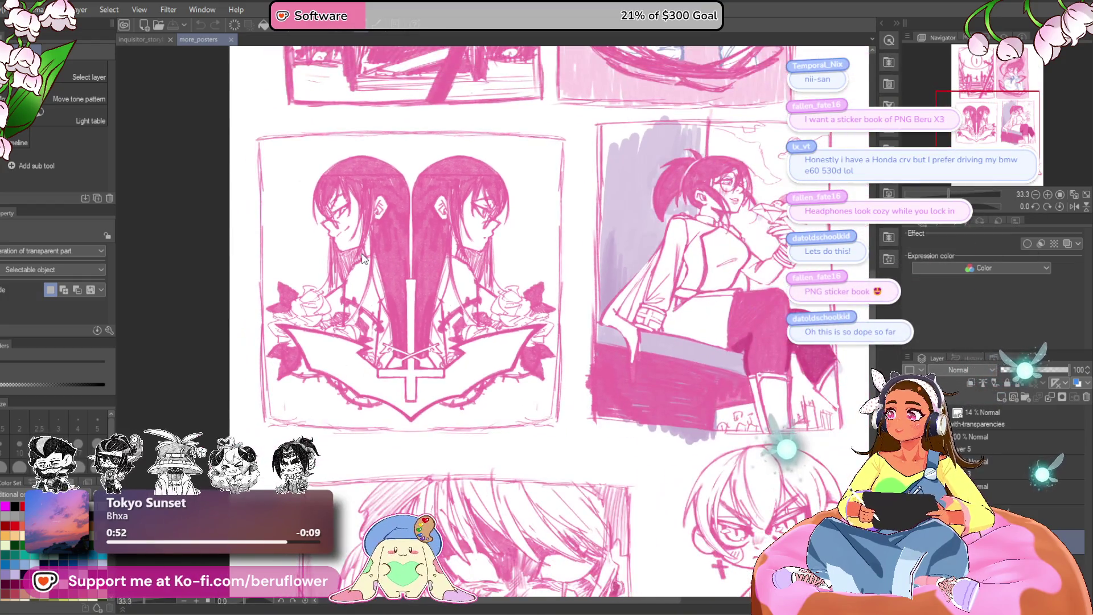
pyautogui.scroll(-2, 366, 261)
pyautogui.scroll(-2, 366, 260)
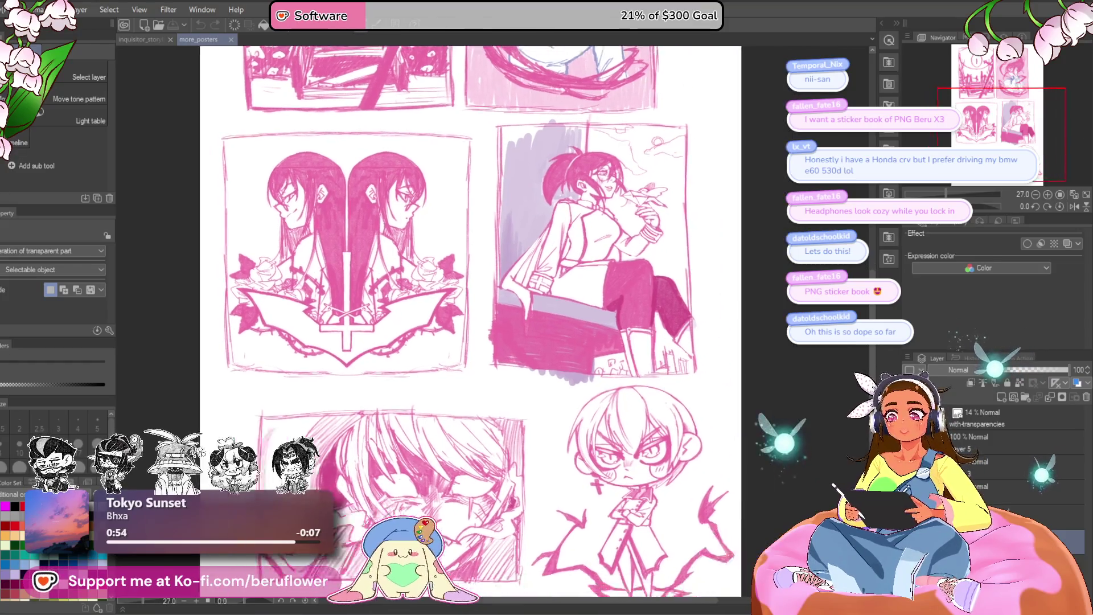
pyautogui.moveTo(991, 111); pyautogui.dragTo(1021, 141)
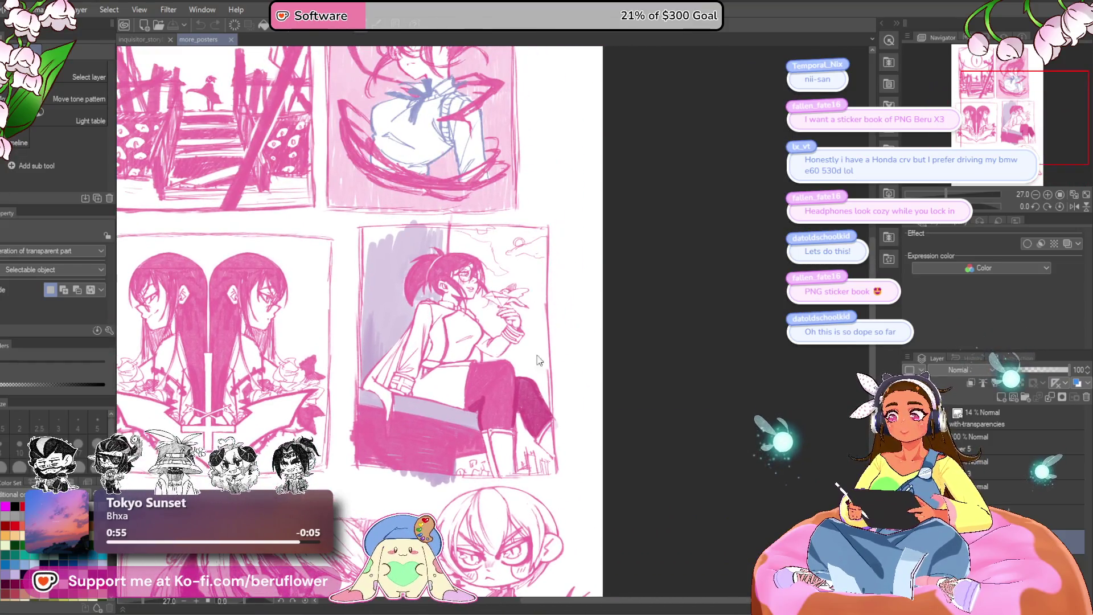
pyautogui.scroll(2, 538, 361)
pyautogui.scroll(2, 539, 360)
pyautogui.scroll(2, 564, 325)
pyautogui.scroll(1, 609, 277)
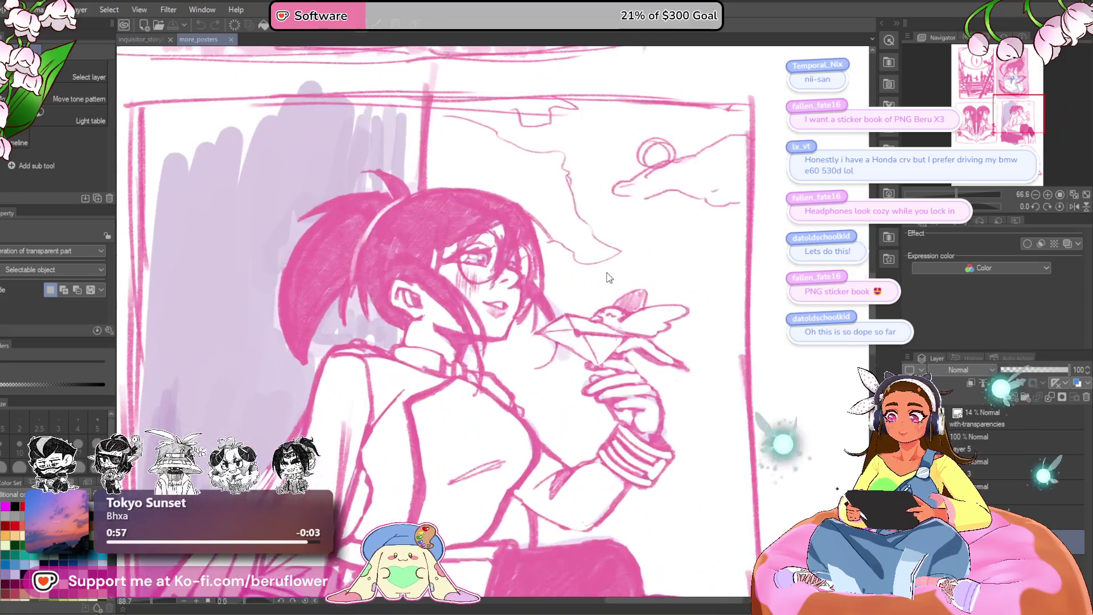
pyautogui.scroll(-2, 609, 277)
pyautogui.scroll(-3, 609, 276)
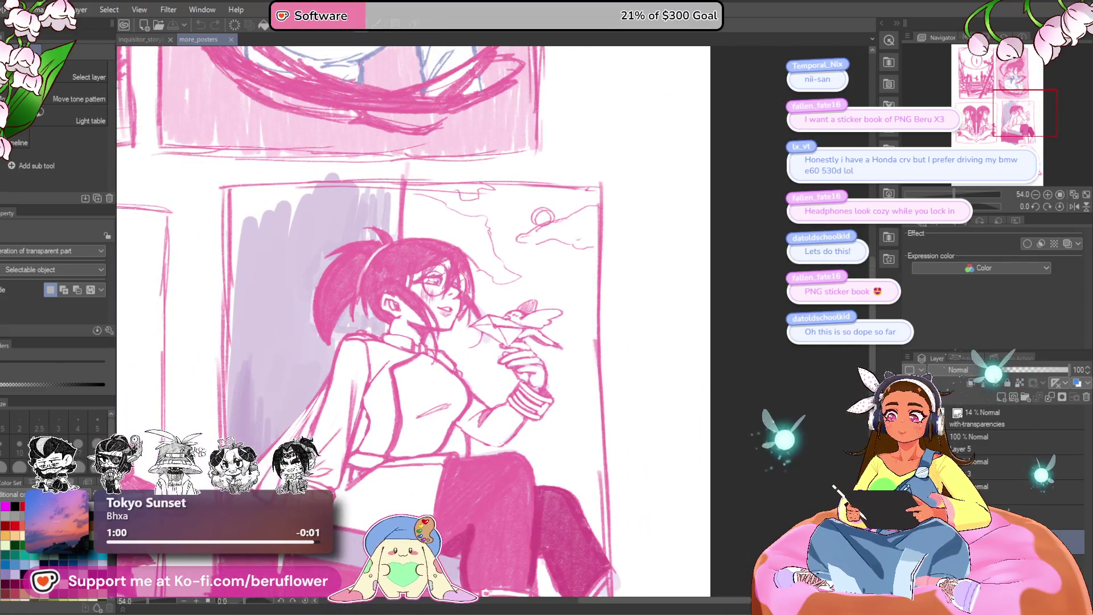
pyautogui.moveTo(1030, 109)
pyautogui.mouseDown()
pyautogui.moveTo(1024, 101)
pyautogui.moveTo(1029, 118)
pyautogui.mouseUp()
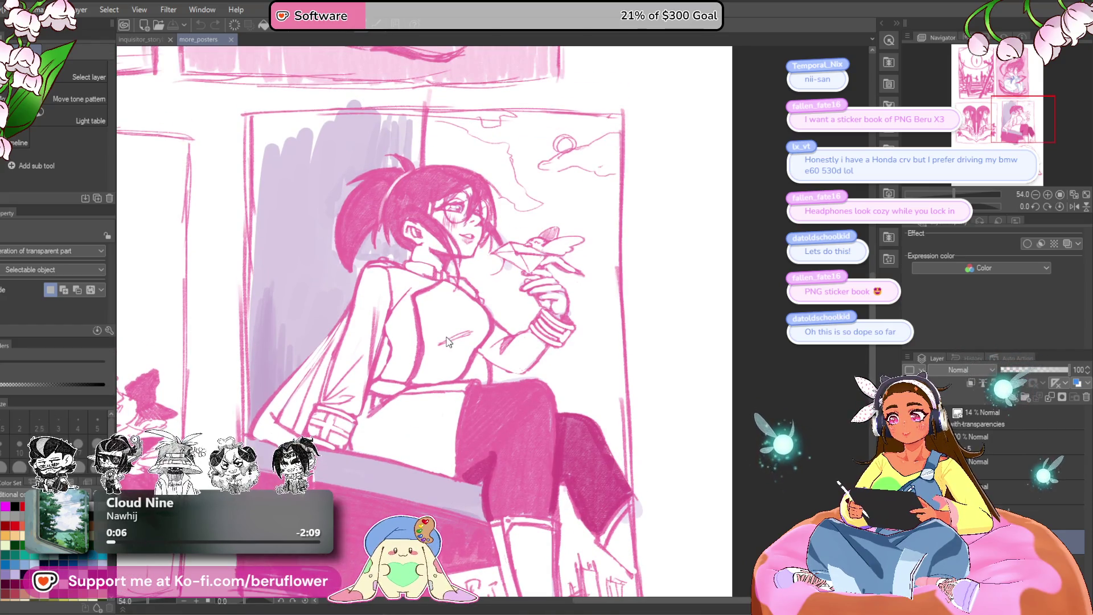
pyautogui.scroll(-3, 448, 341)
pyautogui.scroll(2, 459, 331)
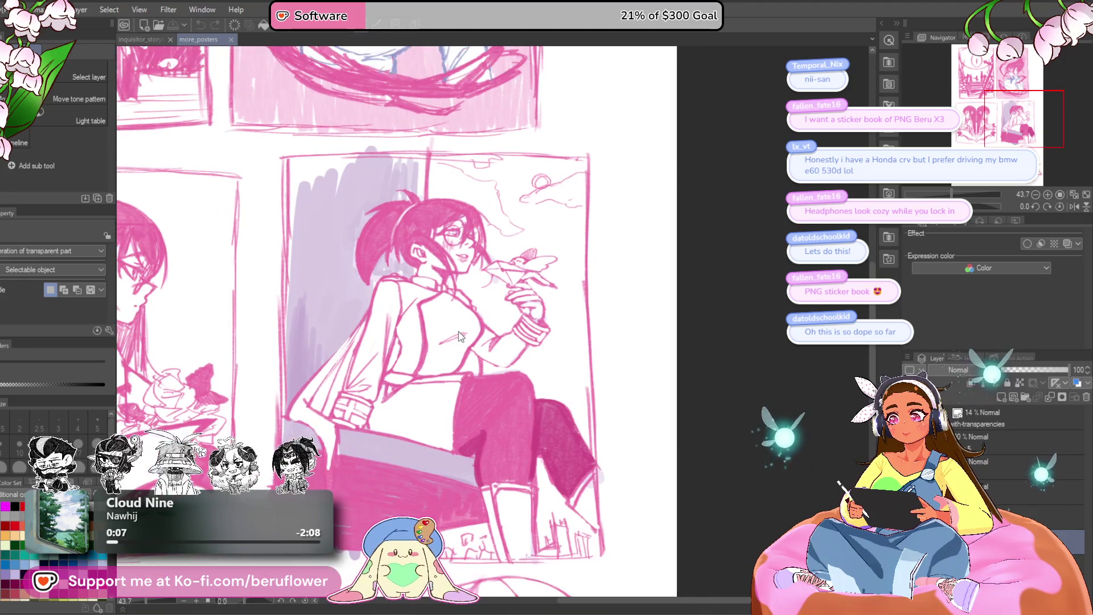
pyautogui.scroll(-1, 459, 332)
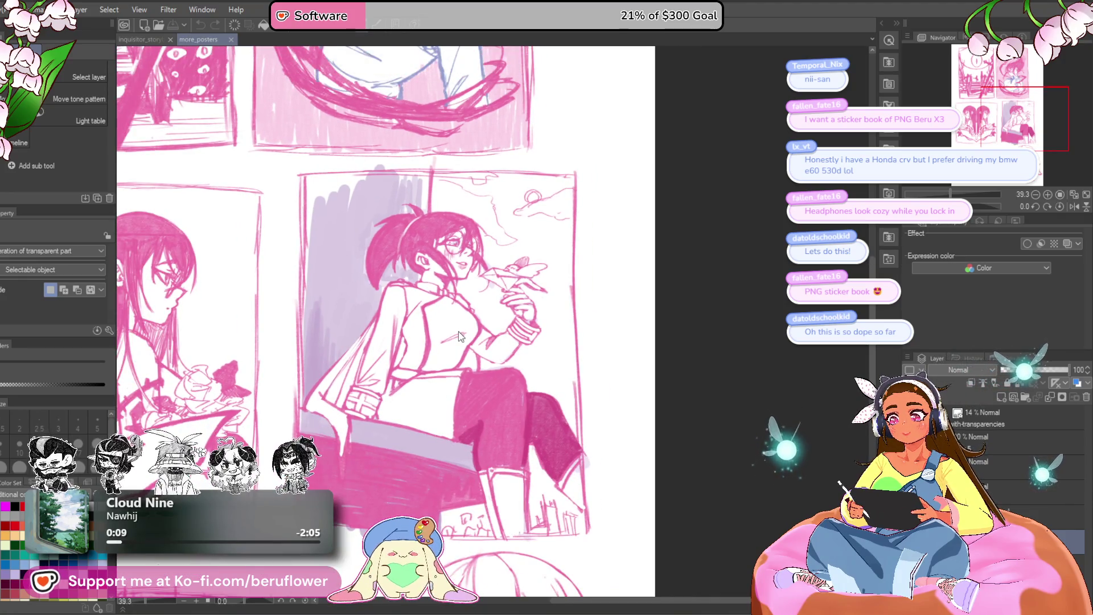
pyautogui.scroll(2, 459, 331)
pyautogui.scroll(2, 522, 171)
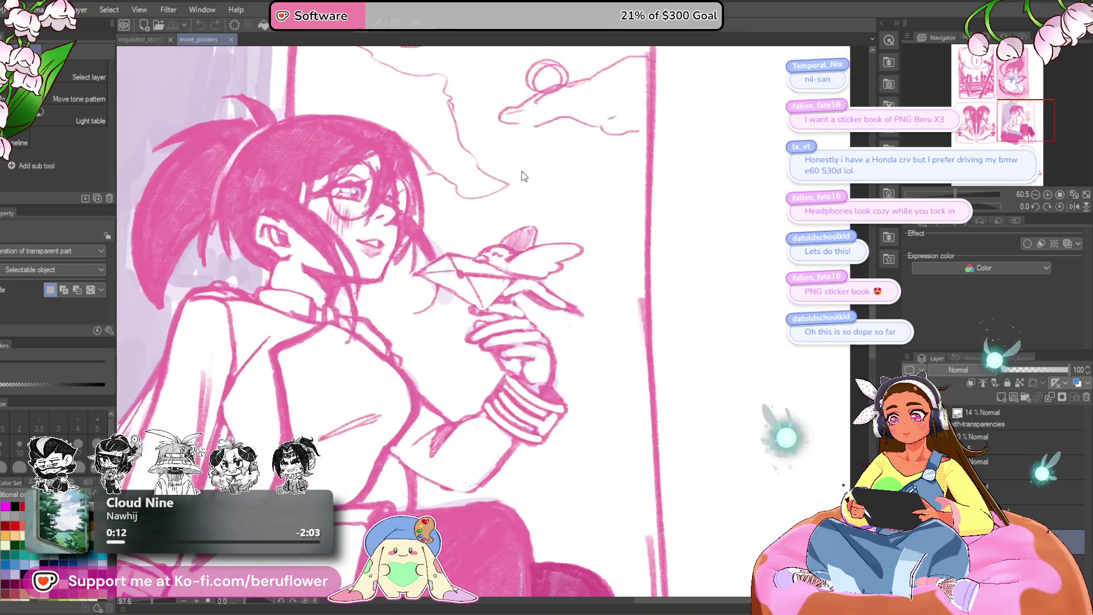
pyautogui.scroll(-2, 523, 171)
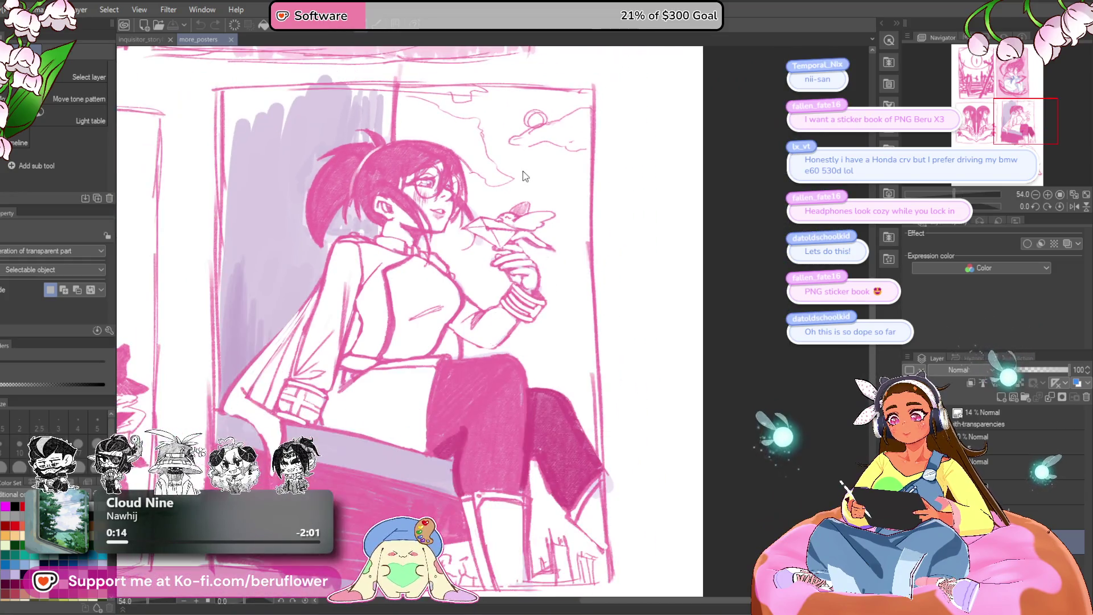
pyautogui.scroll(-1, 523, 171)
pyautogui.scroll(1, 522, 172)
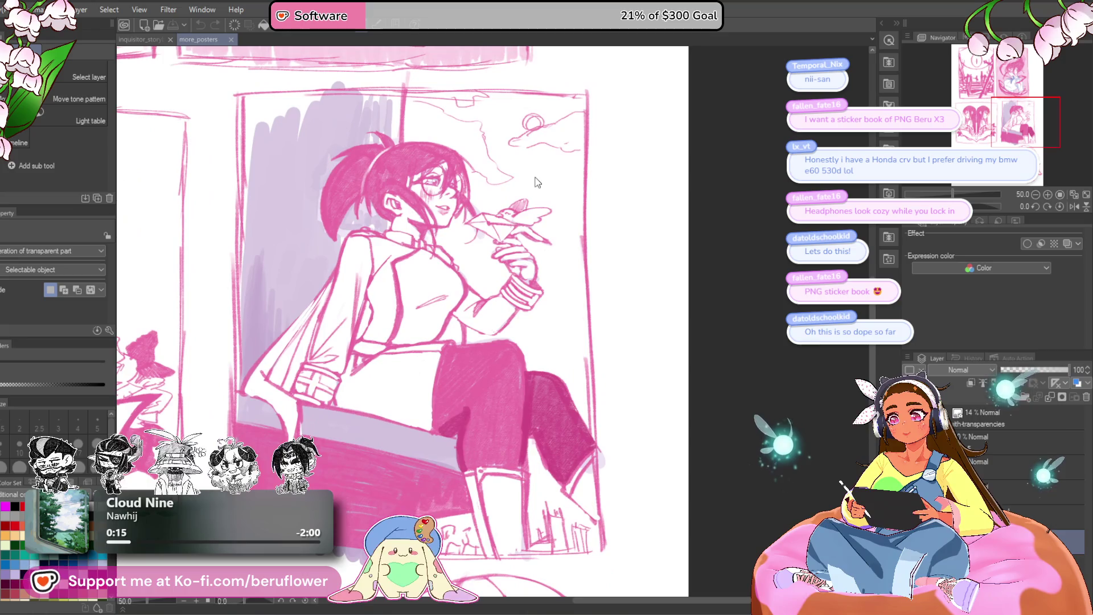
pyautogui.moveTo(1029, 130)
pyautogui.mouseDown()
pyautogui.moveTo(1008, 119)
pyautogui.moveTo(1000, 133)
pyautogui.moveTo(1033, 153)
pyautogui.mouseUp()
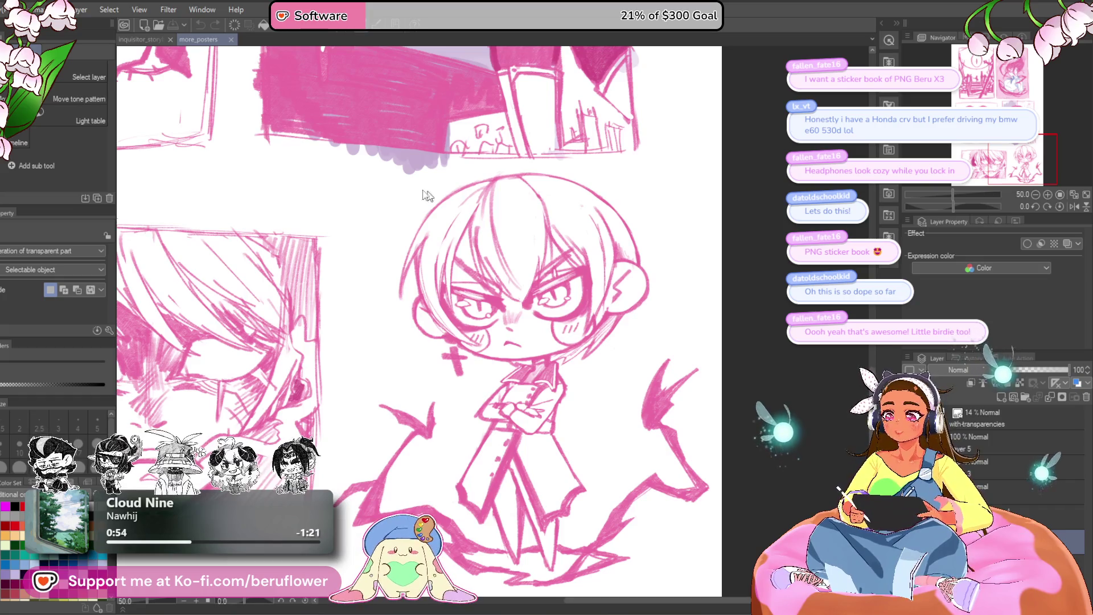
pyautogui.click(159, 38)
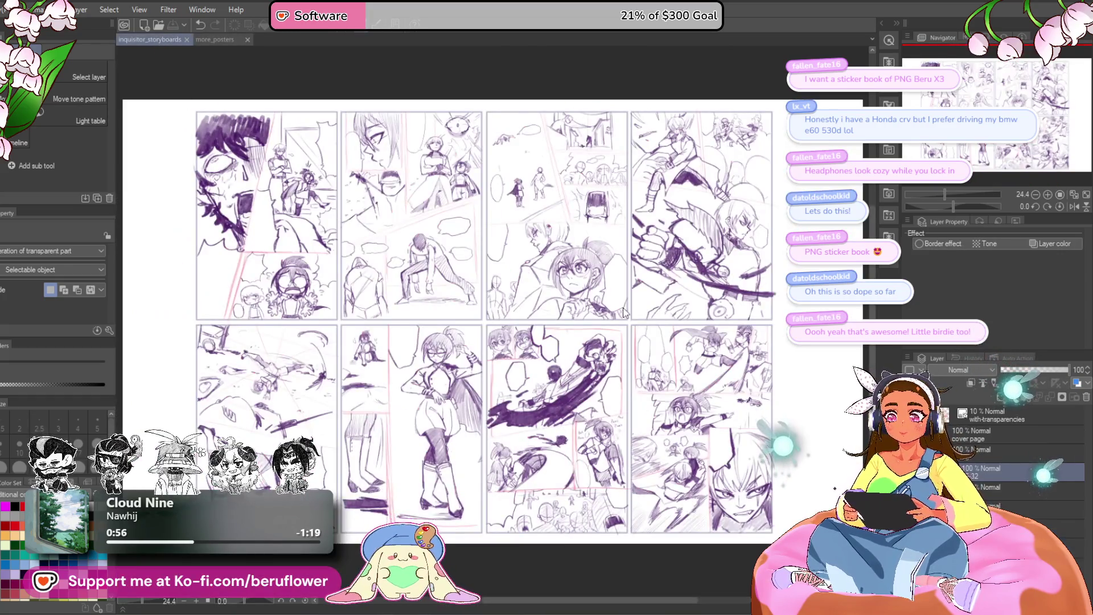
pyautogui.scroll(1, 589, 345)
pyautogui.scroll(1, 589, 345)
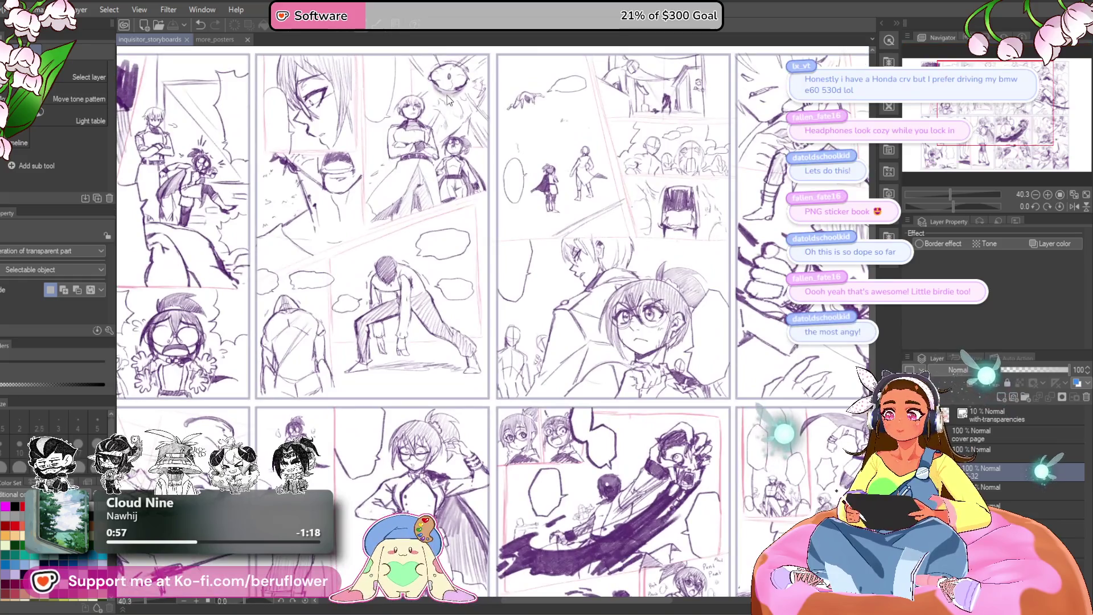
pyautogui.scroll(-1, 276, 134)
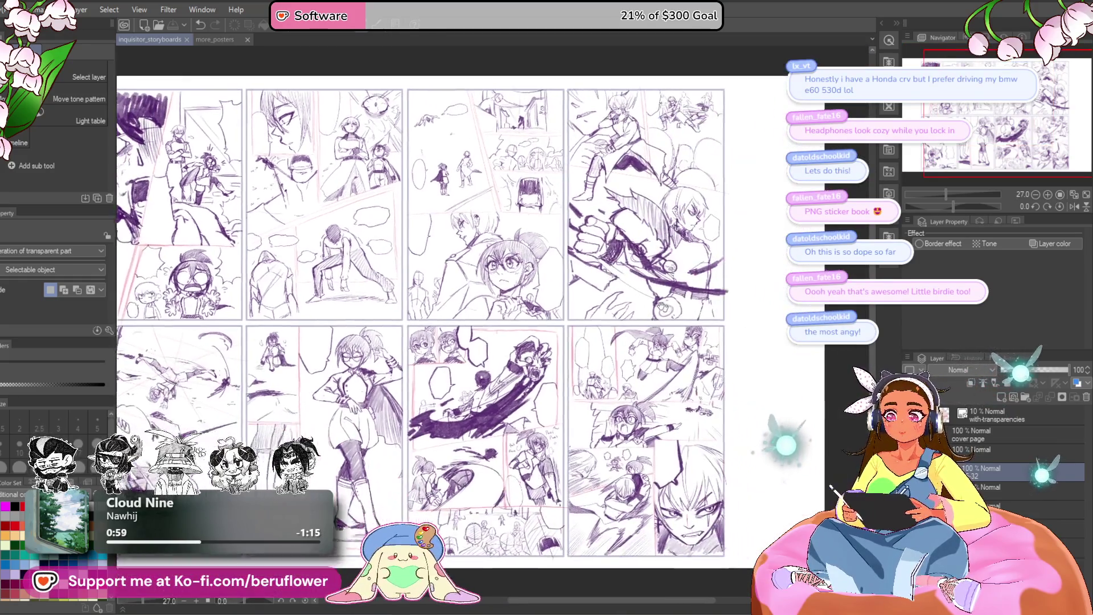
pyautogui.scroll(-2, 276, 135)
pyautogui.scroll(2, 384, 342)
pyautogui.scroll(2, 384, 342)
pyautogui.scroll(1, 384, 341)
pyautogui.scroll(-2, 461, 367)
# Frame the eight storyboard pages in view and hide the purple sketch layer, leaving empty panel frames
pyautogui.moveTo(462, 368); pyautogui.dragTo(624, 303)
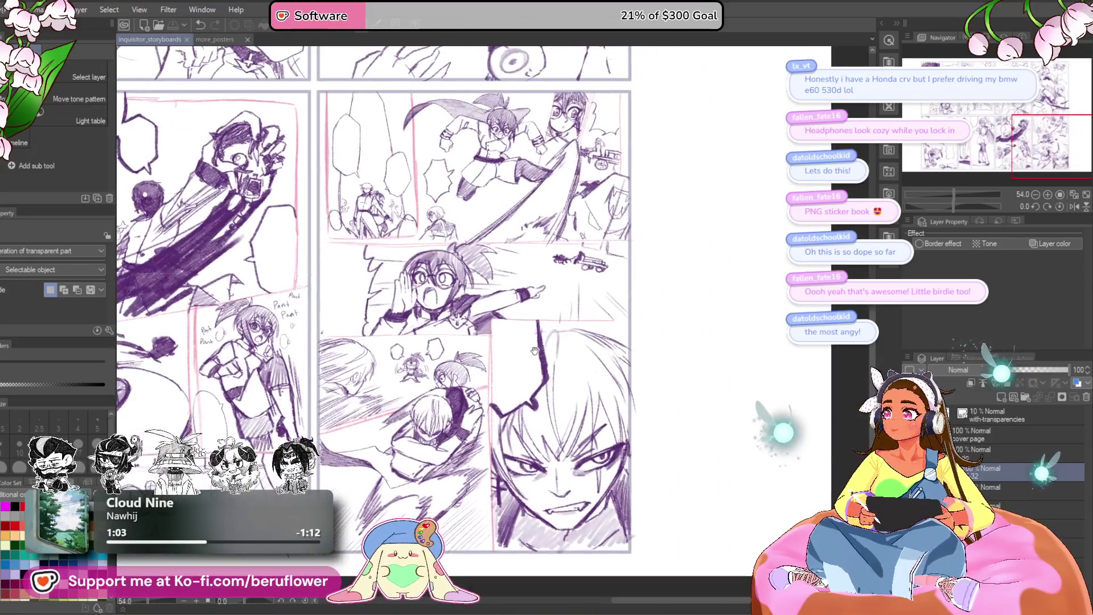
pyautogui.moveTo(642, 268)
pyautogui.mouseDown()
pyautogui.moveTo(645, 321)
pyautogui.moveTo(591, 173)
pyautogui.mouseUp()
pyautogui.scroll(2, 638, 297)
pyautogui.scroll(-2, 598, 257)
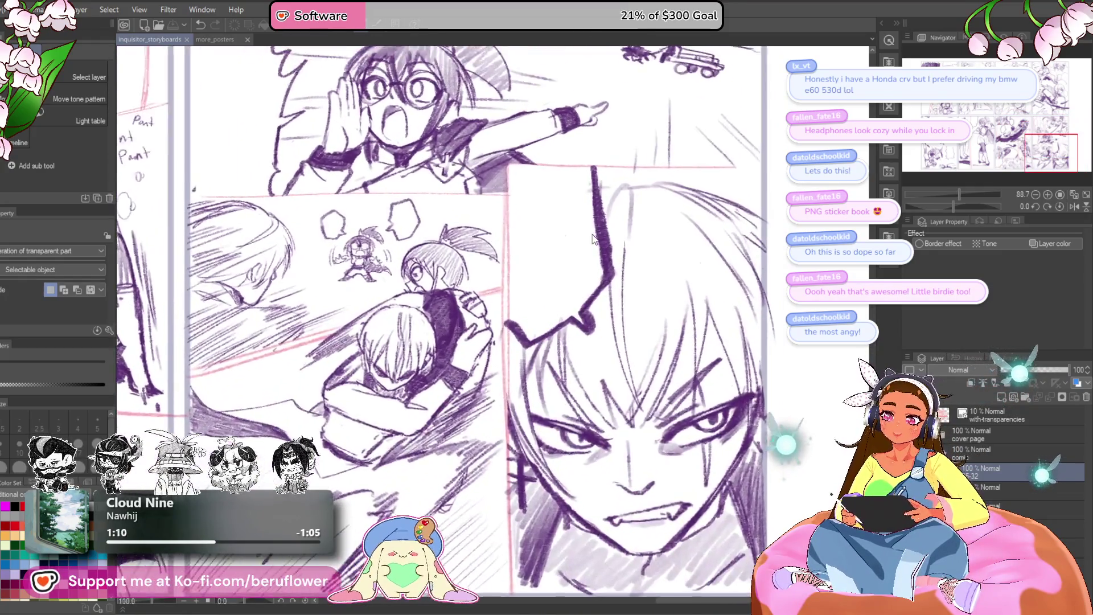
pyautogui.scroll(-1, 615, 291)
pyautogui.scroll(1, 618, 290)
pyautogui.moveTo(597, 295); pyautogui.dragTo(589, 351)
pyautogui.scroll(1, 589, 351)
pyautogui.moveTo(590, 282)
pyautogui.mouseDown()
pyautogui.moveTo(606, 328)
pyautogui.moveTo(547, 257)
pyautogui.moveTo(502, 331)
pyautogui.moveTo(428, 256)
pyautogui.mouseUp()
pyautogui.scroll(-2, 606, 329)
pyautogui.scroll(-2, 502, 331)
pyautogui.scroll(1, 536, 291)
pyautogui.moveTo(512, 342)
pyautogui.mouseDown()
pyautogui.moveTo(536, 291)
pyautogui.moveTo(513, 307)
pyautogui.mouseUp()
pyautogui.scroll(-1, 512, 307)
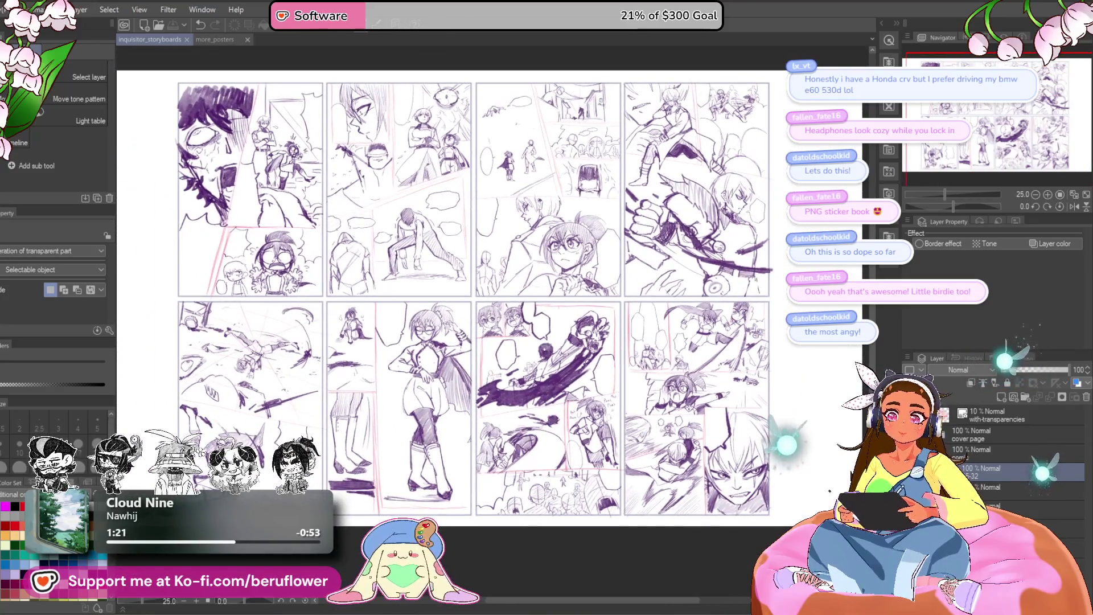
pyautogui.click(962, 461)
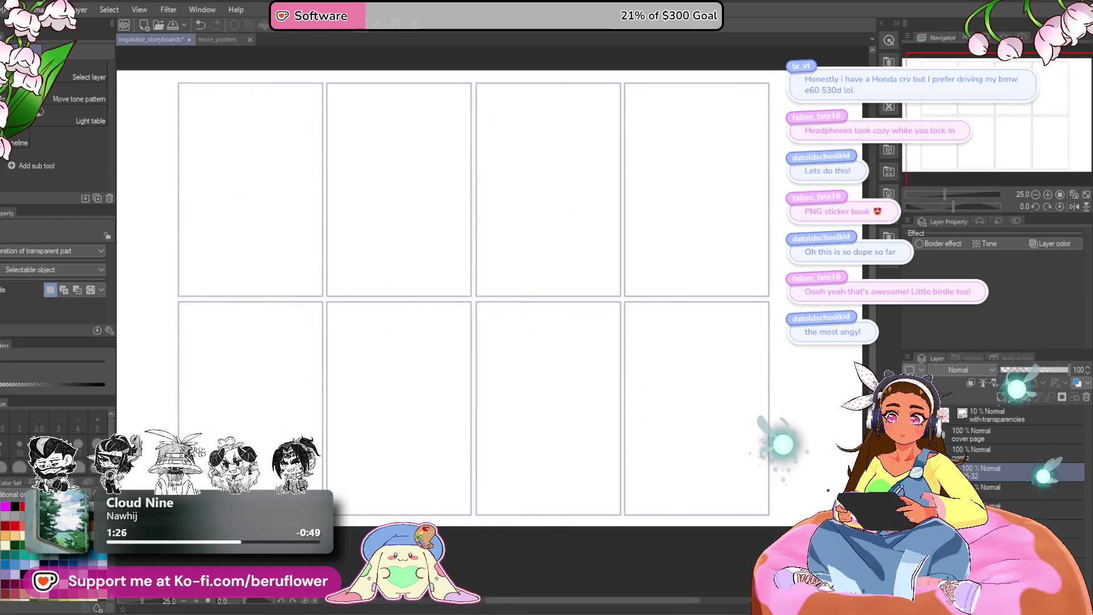
# Show the sketch layer again so the purple storyboard sketches reappear on all pages
pyautogui.click(962, 461)
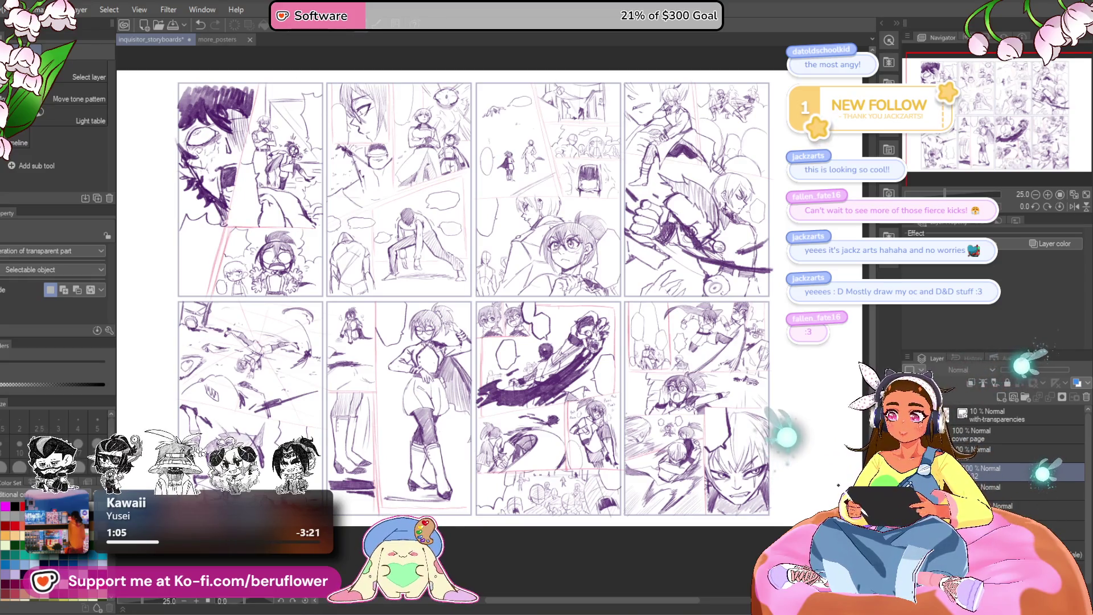
pyautogui.scroll(3, 435, 212)
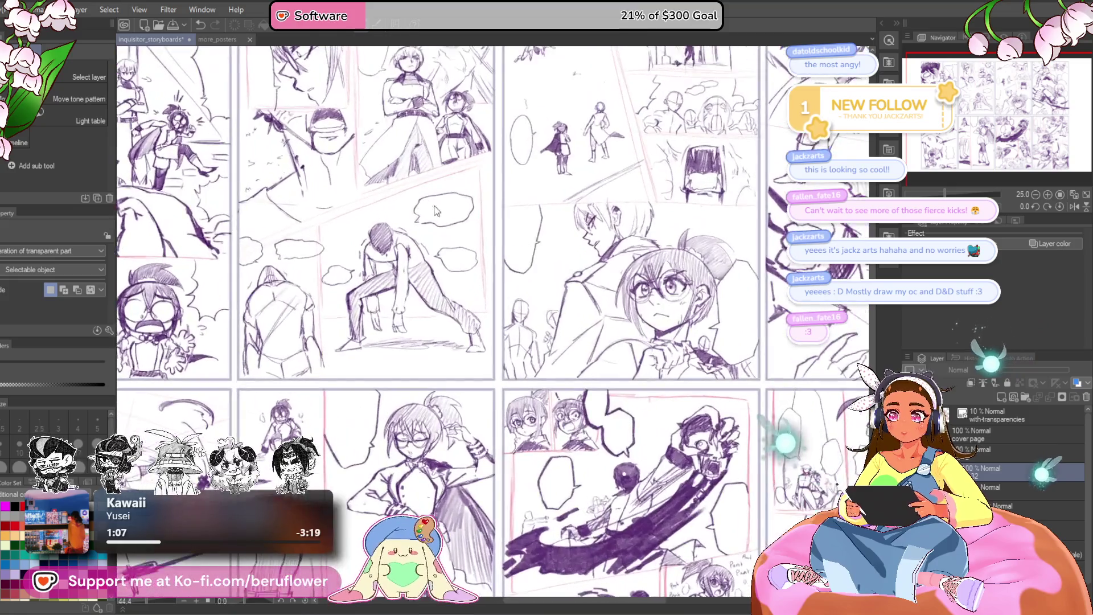
pyautogui.scroll(3, 434, 210)
# Enlarge the view of the pages and hide the existing storyboard sketch layer again
pyautogui.moveTo(434, 211); pyautogui.dragTo(325, 198)
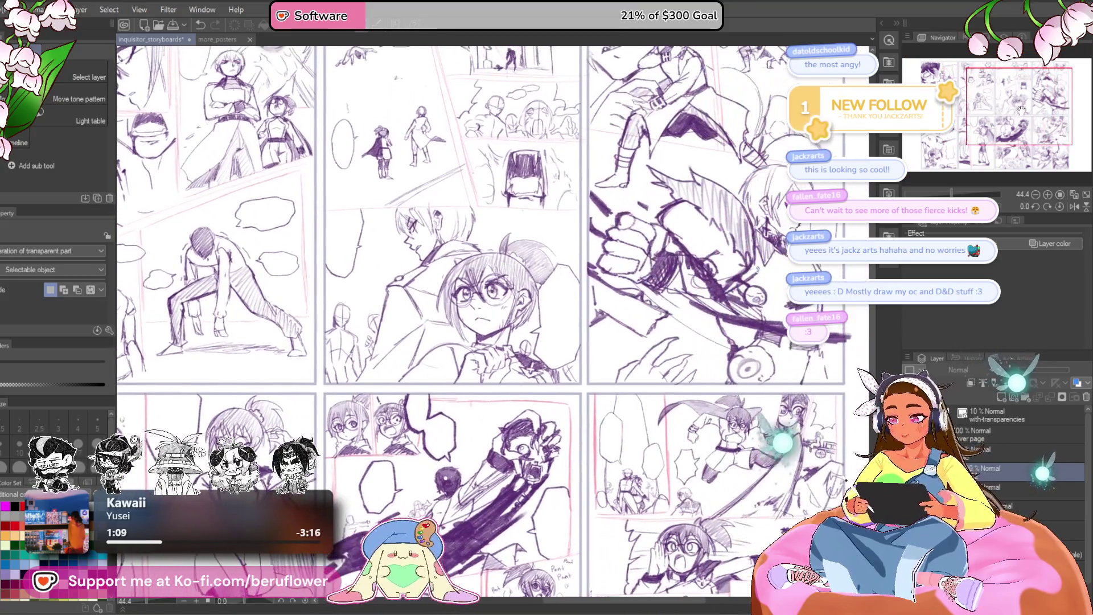
pyautogui.scroll(1, 433, 211)
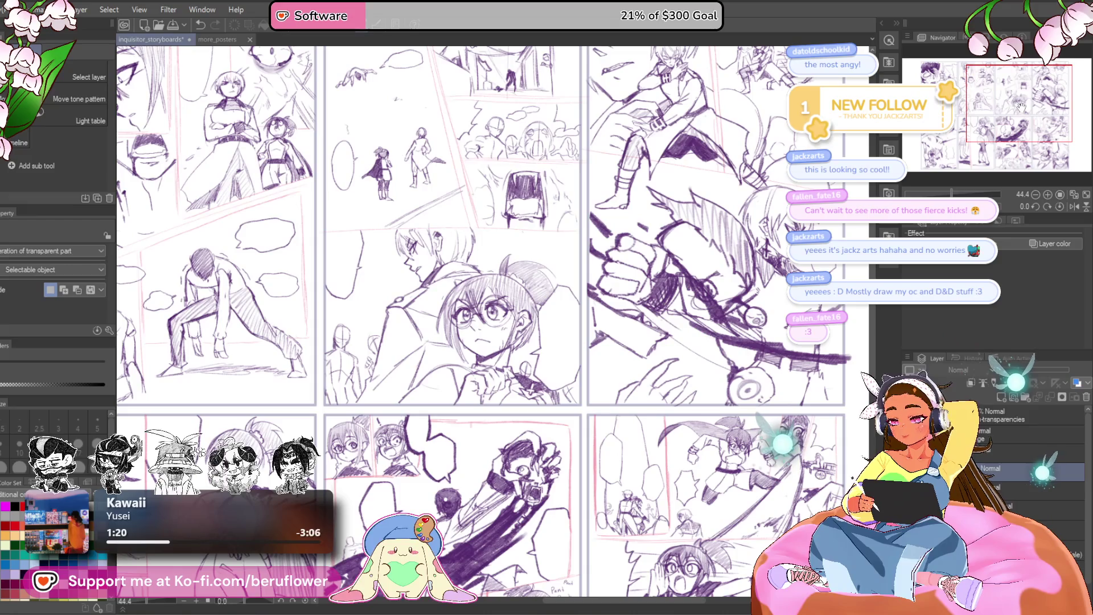
pyautogui.scroll(-2, 592, 349)
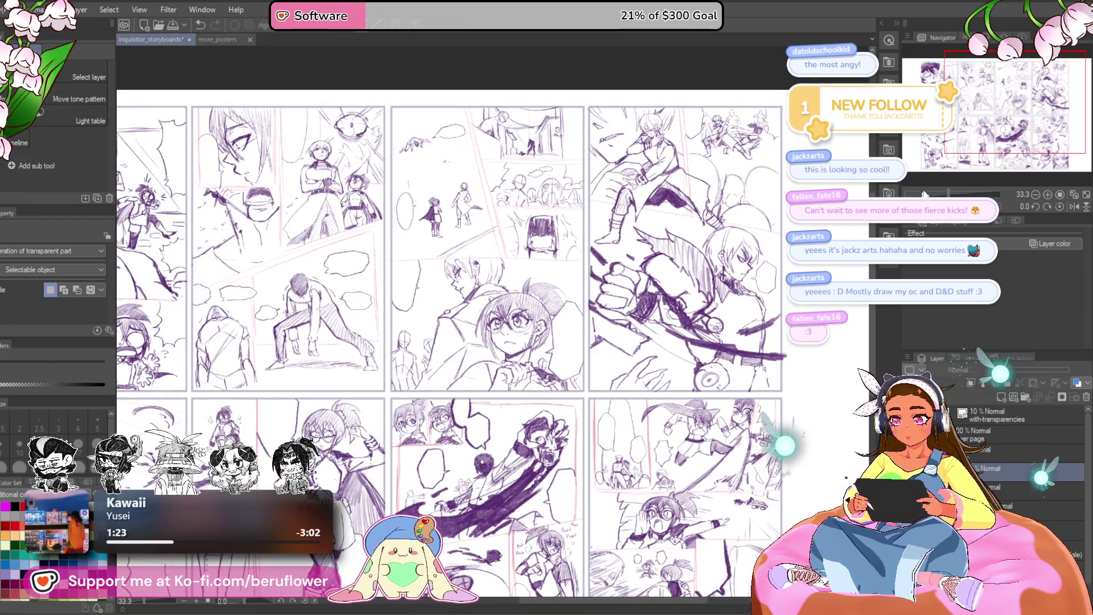
pyautogui.scroll(-3, 450, 325)
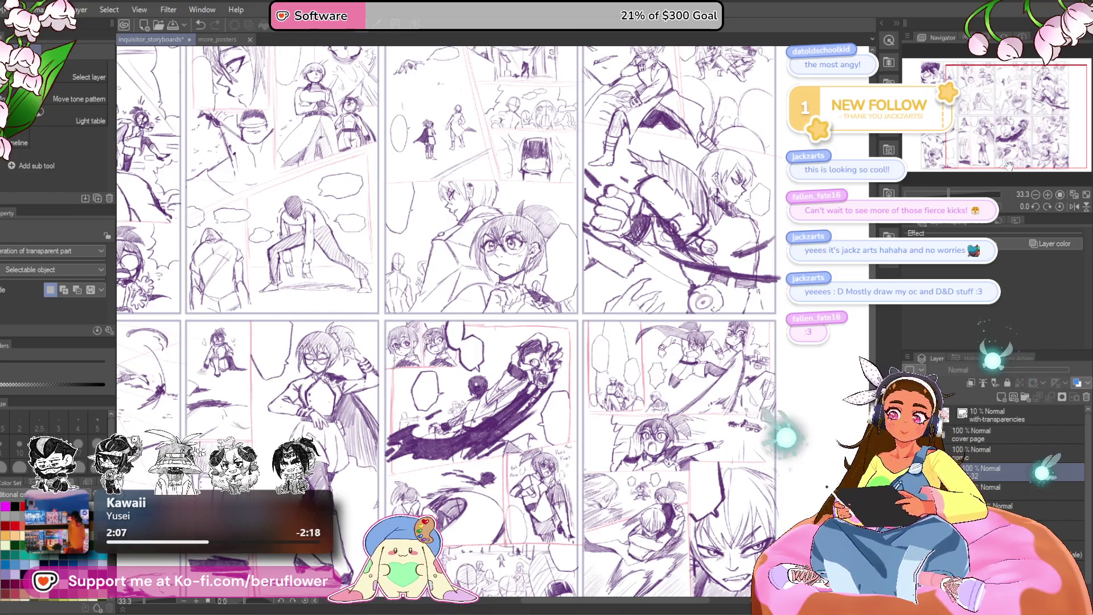
pyautogui.click(962, 413)
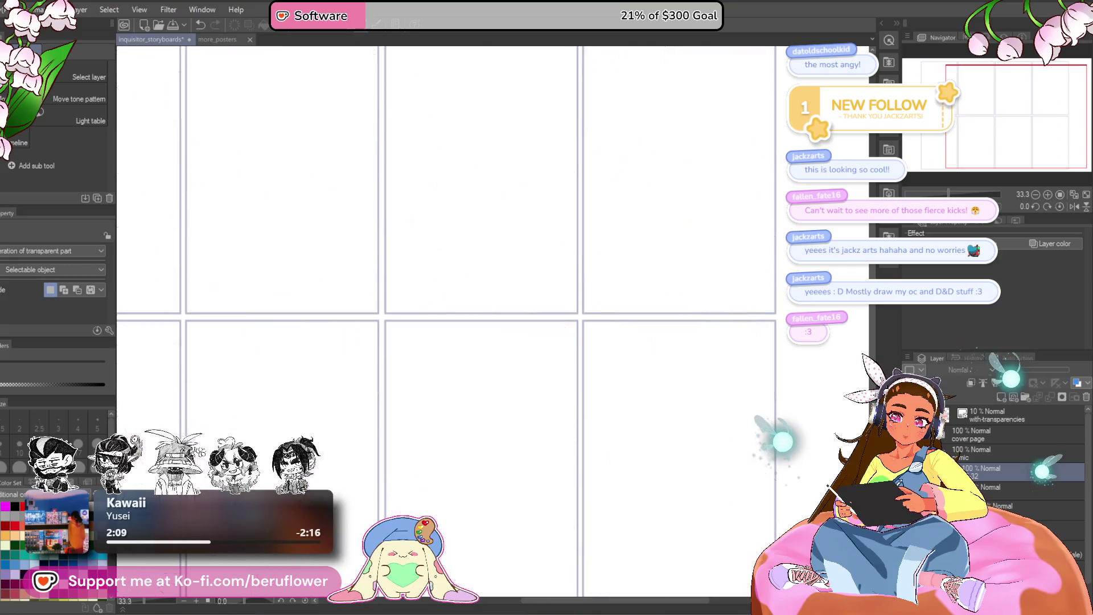
# Select a fresh layer to draw on and switch to the pencil tool (P)
pyautogui.click(1016, 491)
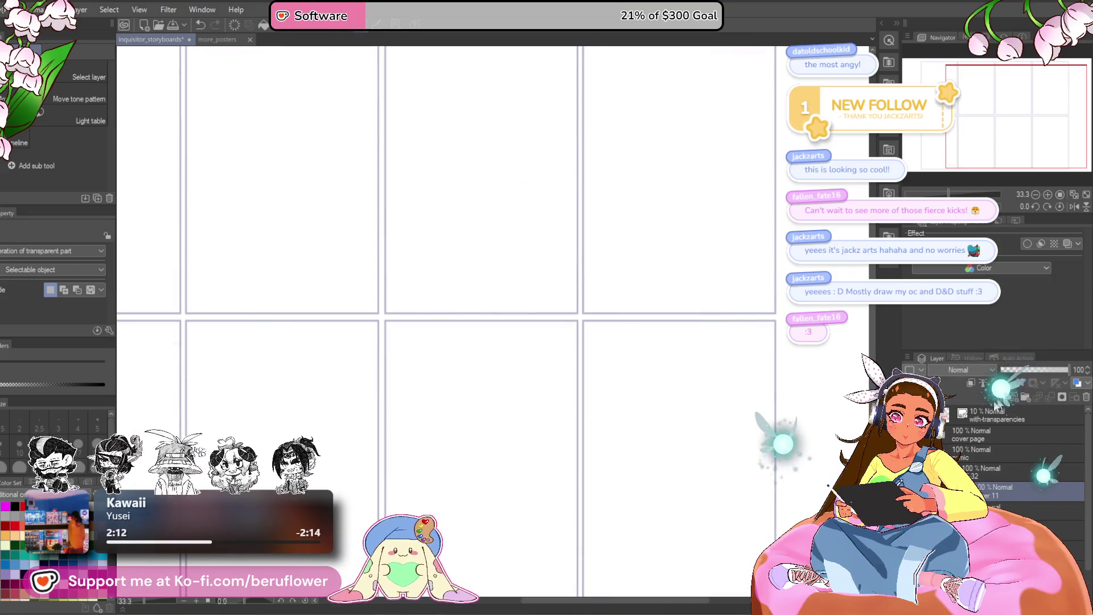
pyautogui.scroll(-2, 301, 137)
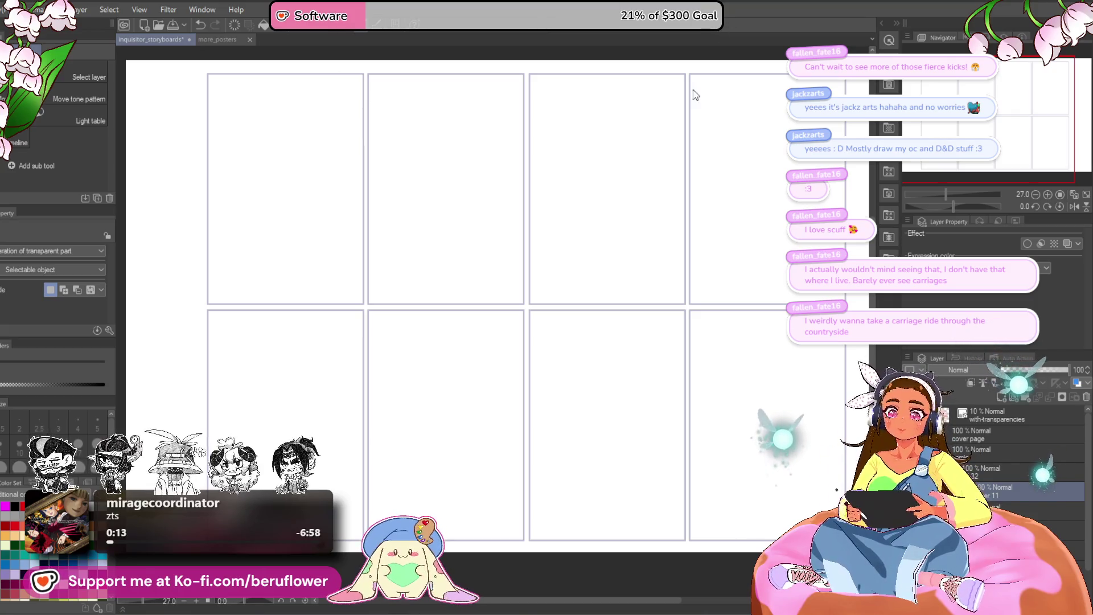
pyautogui.moveTo(478, 540); pyautogui.dragTo(487, 557)
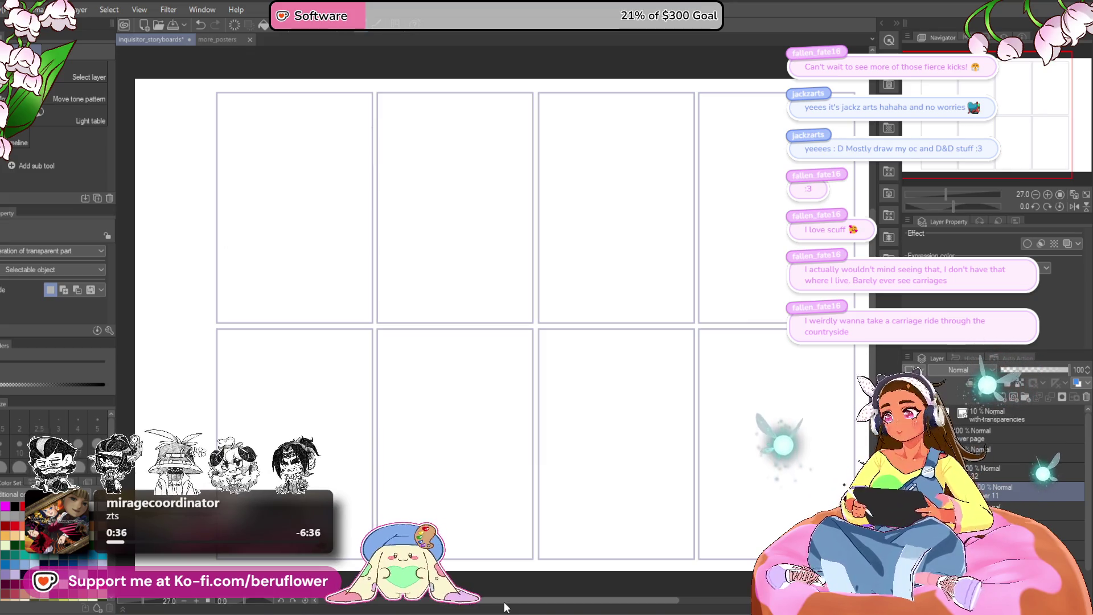
pyautogui.press('p')
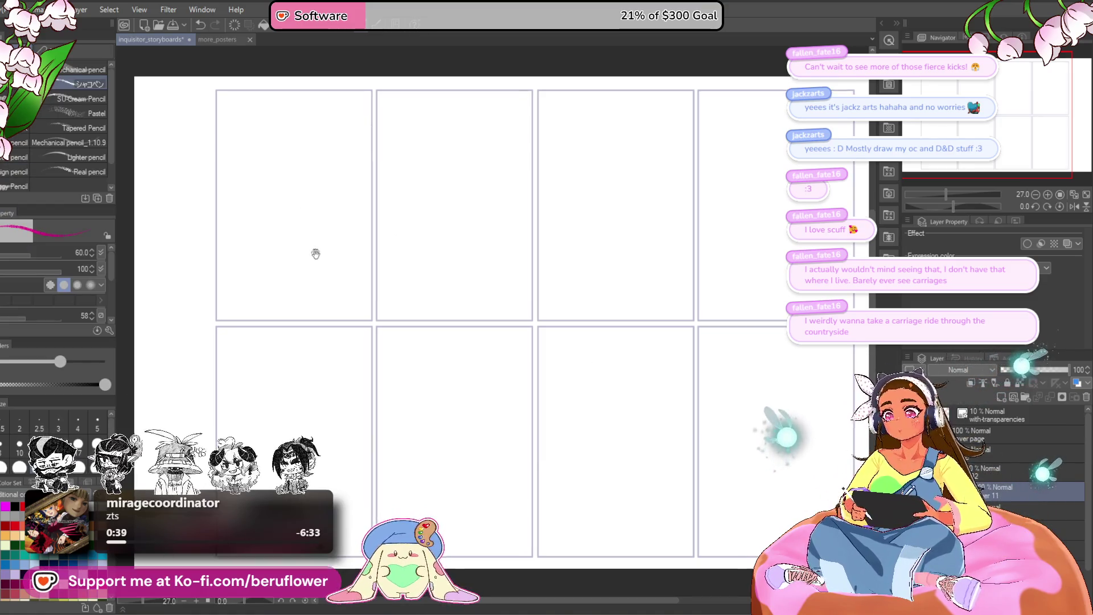
pyautogui.scroll(-1, 313, 251)
# Try vertical, top-edge and curved pink trial strokes in the first panel, undoing each one
pyautogui.hotkey('ctrl', 'z')
pyautogui.moveTo(247, 324)
pyautogui.mouseDown()
pyautogui.moveTo(400, 265)
pyautogui.moveTo(416, 277)
pyautogui.mouseUp()
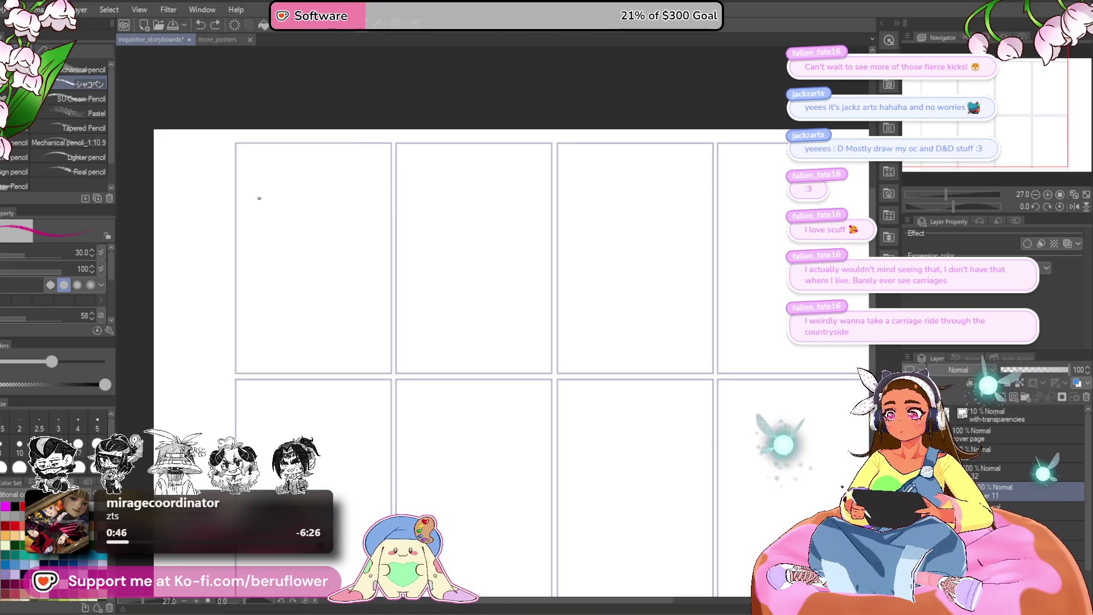
pyautogui.scroll(1, 259, 197)
pyautogui.scroll(1, 259, 197)
pyautogui.scroll(1, 298, 184)
pyautogui.moveTo(261, 134); pyautogui.dragTo(259, 256)
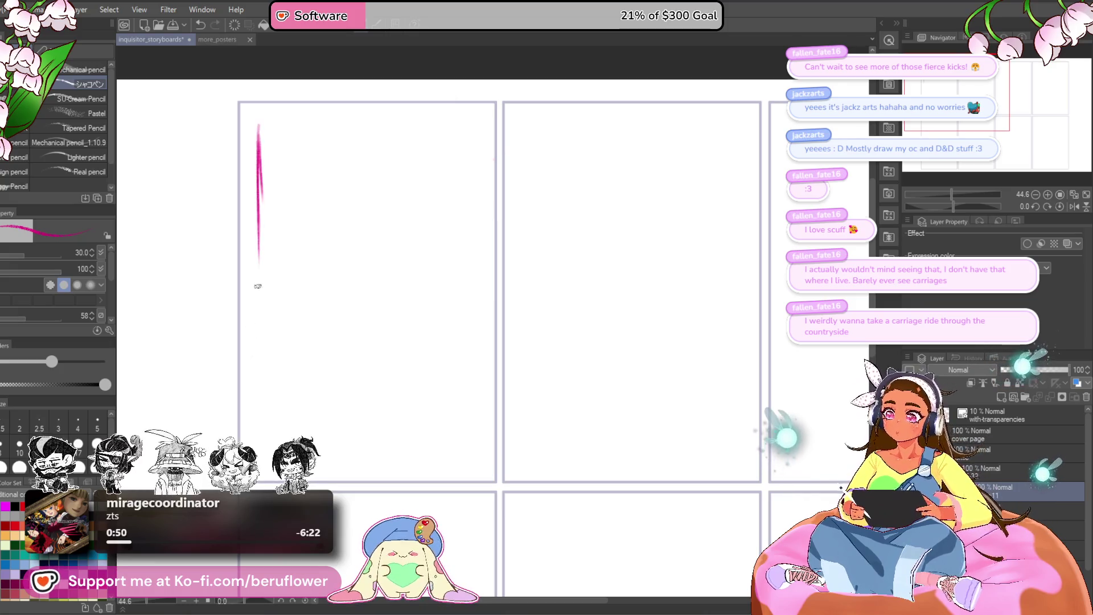
pyautogui.hotkey('ctrl', 'z')
pyautogui.hotkey('ctrl', 'z')
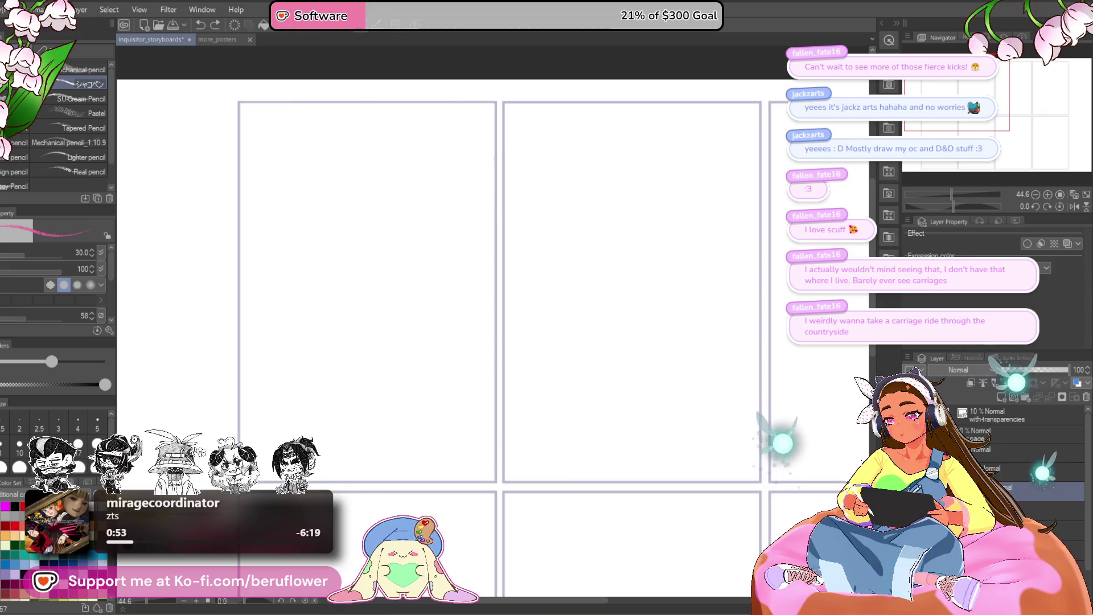
pyautogui.moveTo(255, 124); pyautogui.dragTo(253, 249)
pyautogui.moveTo(254, 116); pyautogui.dragTo(396, 115)
pyautogui.hotkey('ctrl', 'z')
pyautogui.hotkey('ctrl', 'z')
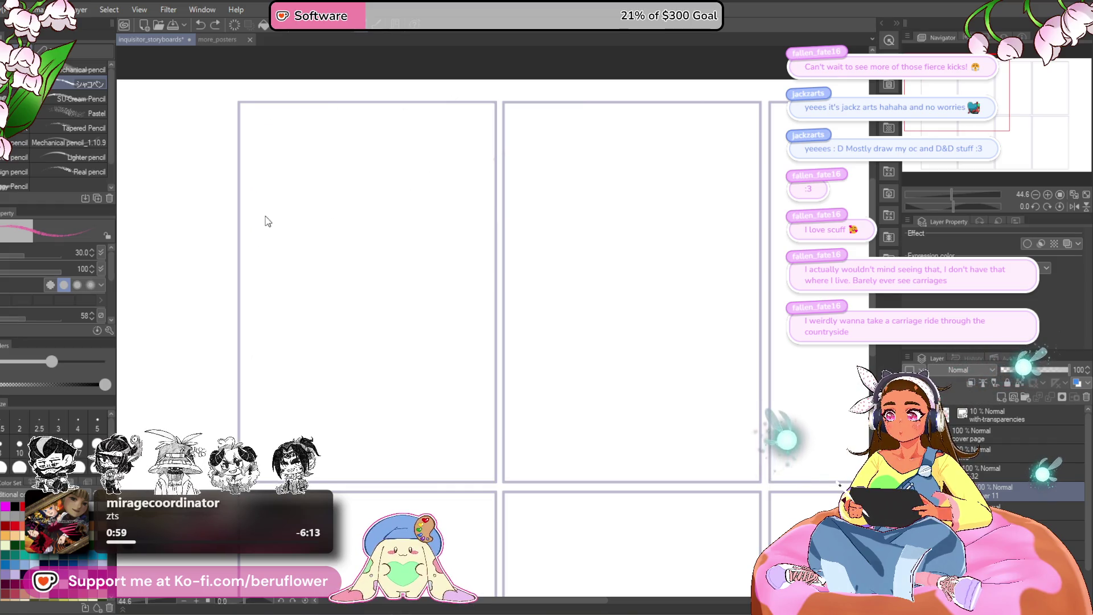
pyautogui.moveTo(241, 209); pyautogui.dragTo(333, 185)
pyautogui.hotkey('ctrl', 'z')
pyautogui.moveTo(237, 214); pyautogui.dragTo(303, 205)
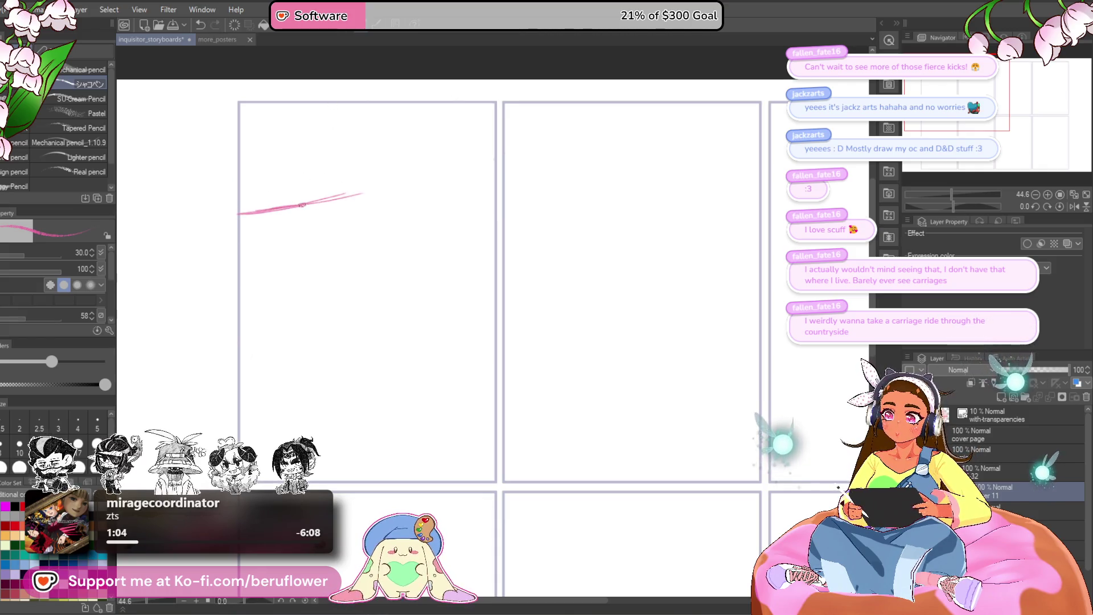
pyautogui.hotkey('ctrl', 'z')
pyautogui.hotkey('ctrl', 'z')
pyautogui.hotkey('ctrl', 'z')
# Draw a pair of long pink slanting lines across the panel on a tilted canvas and reset the view upright
pyautogui.moveTo(212, 241); pyautogui.dragTo(478, 276)
pyautogui.hotkey('ctrl', 'z')
pyautogui.moveTo(231, 236); pyautogui.dragTo(513, 269)
pyautogui.hotkey('ctrl', 'z')
pyautogui.scroll(3, 470, 257)
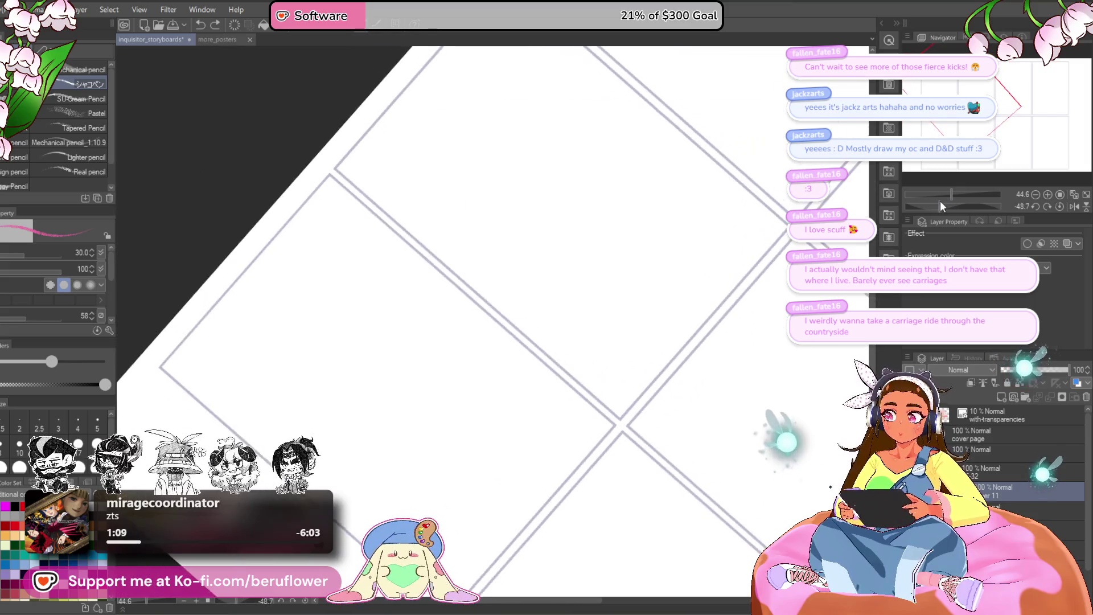
pyautogui.moveTo(316, 391); pyautogui.dragTo(583, 252)
pyautogui.moveTo(571, 256)
pyautogui.mouseDown()
pyautogui.moveTo(333, 363)
pyautogui.moveTo(551, 250)
pyautogui.moveTo(329, 375)
pyautogui.moveTo(546, 252)
pyautogui.mouseUp()
pyautogui.hotkey('ctrl', 'z')
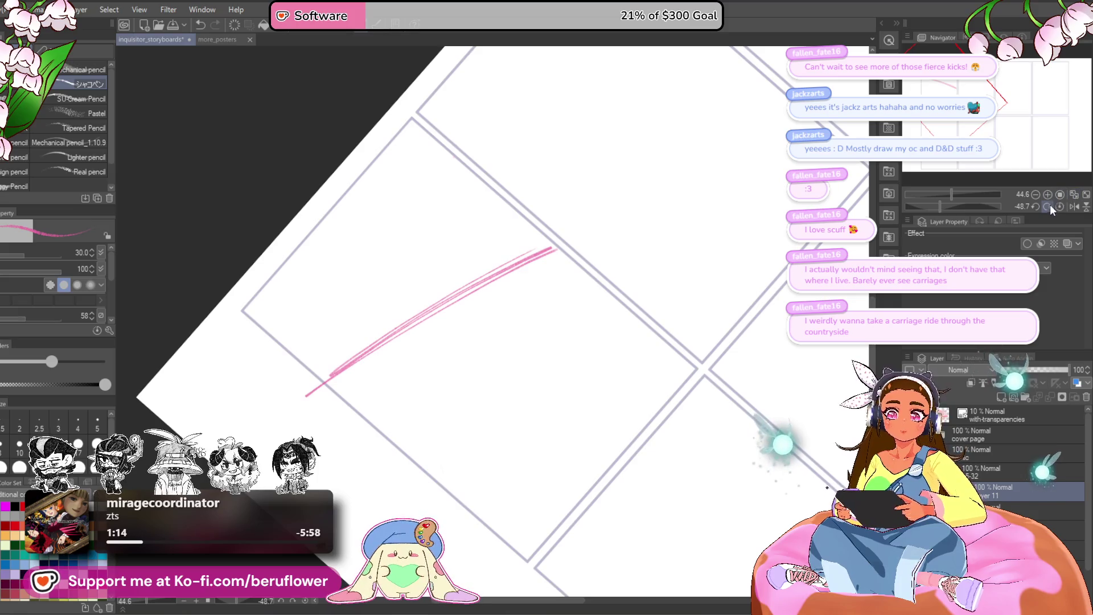
pyautogui.click(1050, 204)
pyautogui.moveTo(512, 267); pyautogui.dragTo(557, 275)
pyautogui.moveTo(558, 349)
pyautogui.mouseDown()
pyautogui.moveTo(539, 333)
pyautogui.moveTo(563, 319)
pyautogui.mouseUp()
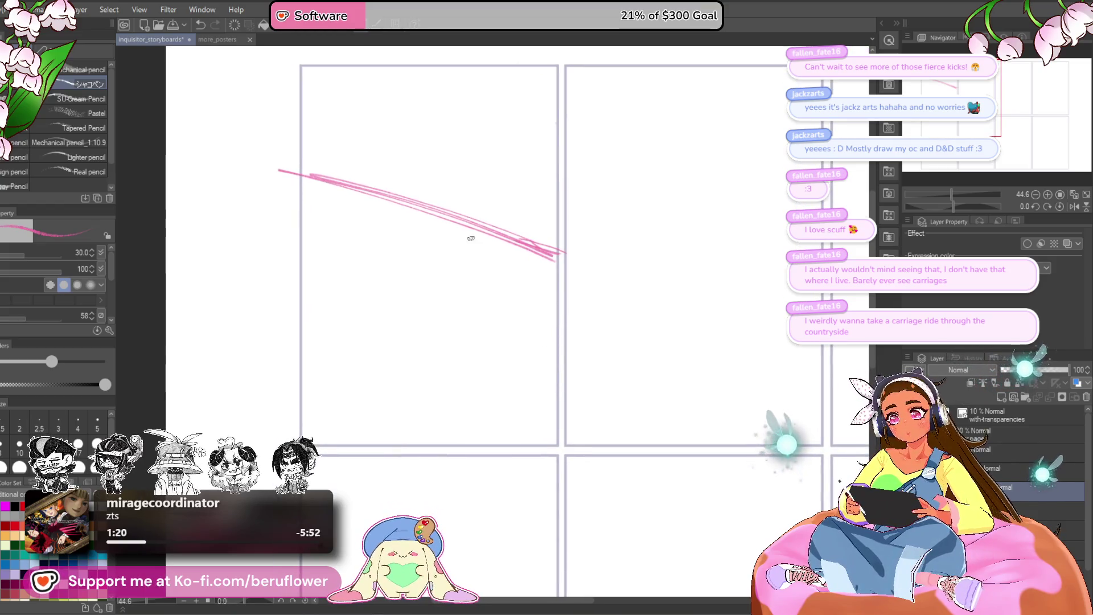
# Sketch the pink box's left and right sides and lower section, erasing stray crossing lines
pyautogui.moveTo(450, 192)
pyautogui.mouseDown()
pyautogui.moveTo(452, 285)
pyautogui.moveTo(450, 190)
pyautogui.moveTo(453, 280)
pyautogui.moveTo(530, 196)
pyautogui.moveTo(545, 300)
pyautogui.mouseUp()
pyautogui.moveTo(545, 256)
pyautogui.mouseDown()
pyautogui.moveTo(544, 314)
pyautogui.moveTo(546, 196)
pyautogui.moveTo(543, 320)
pyautogui.mouseUp()
pyautogui.moveTo(450, 274)
pyautogui.mouseDown()
pyautogui.moveTo(451, 323)
pyautogui.moveTo(485, 330)
pyautogui.mouseUp()
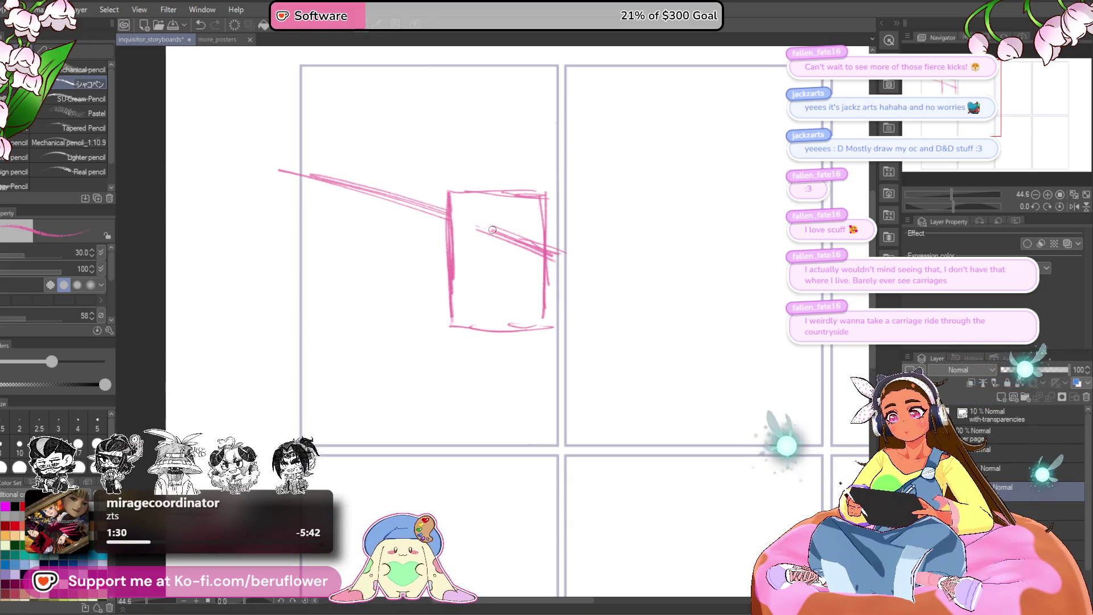
pyautogui.moveTo(509, 245); pyautogui.dragTo(534, 256)
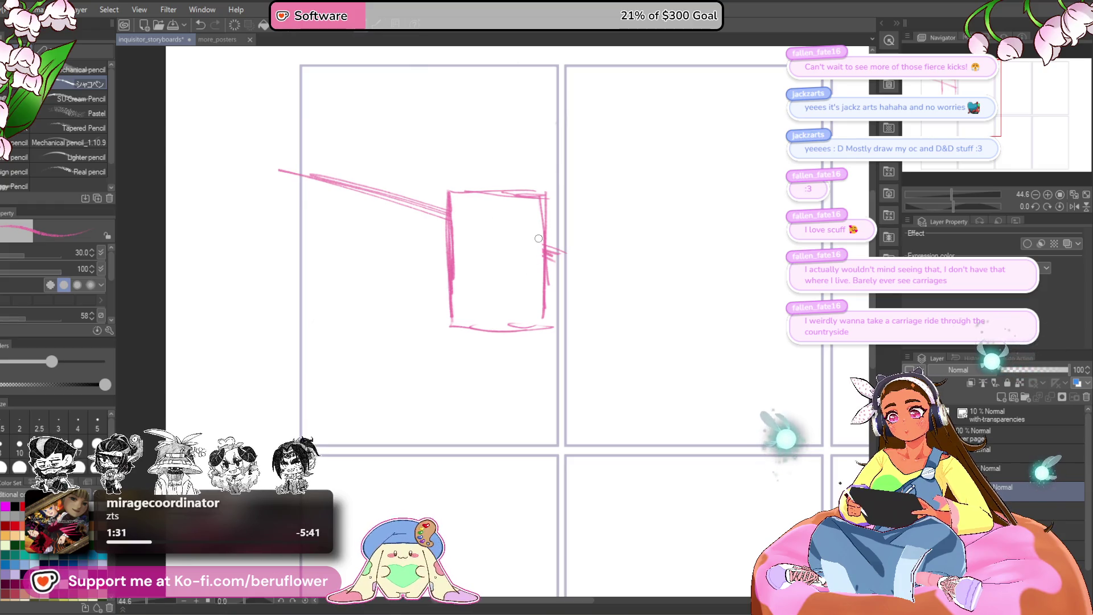
pyautogui.moveTo(543, 323); pyautogui.dragTo(525, 277)
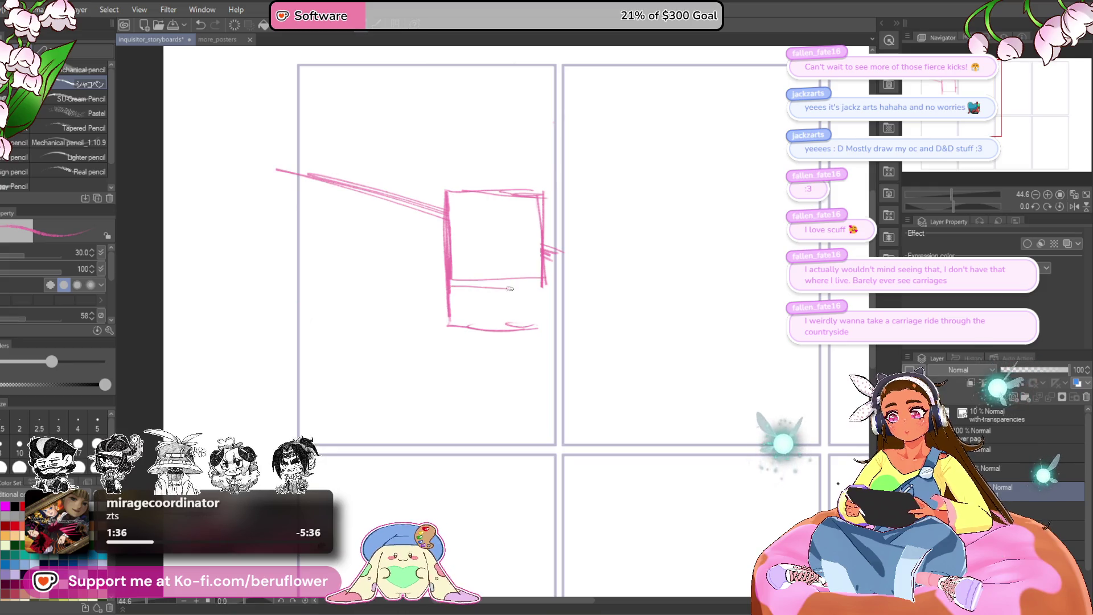
pyautogui.moveTo(543, 291); pyautogui.dragTo(545, 327)
pyautogui.moveTo(449, 307)
pyautogui.mouseDown()
pyautogui.moveTo(451, 330)
pyautogui.moveTo(512, 326)
pyautogui.mouseUp()
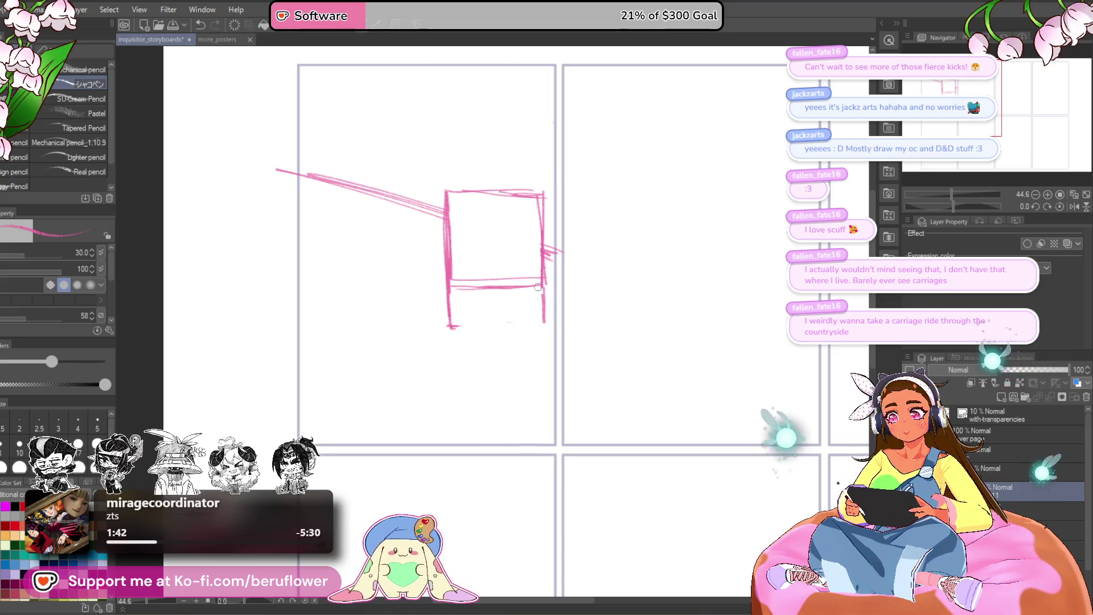
# On a tilted canvas, close the box with a bottom edge, add a darker dividing line across its middle, and reset rotation
pyautogui.press('-')
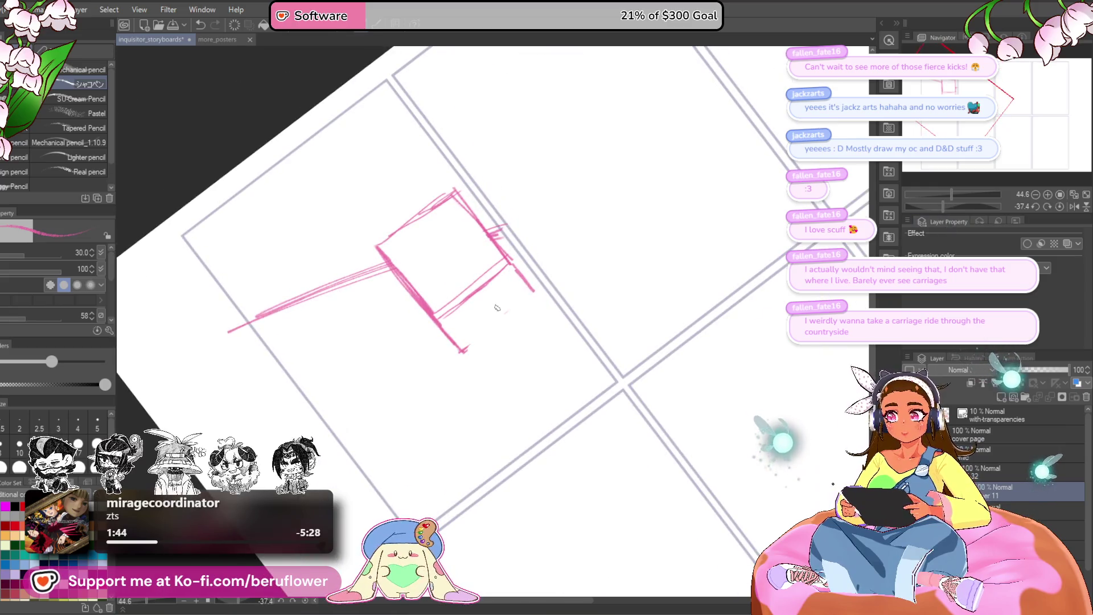
pyautogui.scroll(3, 493, 318)
pyautogui.moveTo(495, 318); pyautogui.dragTo(513, 359)
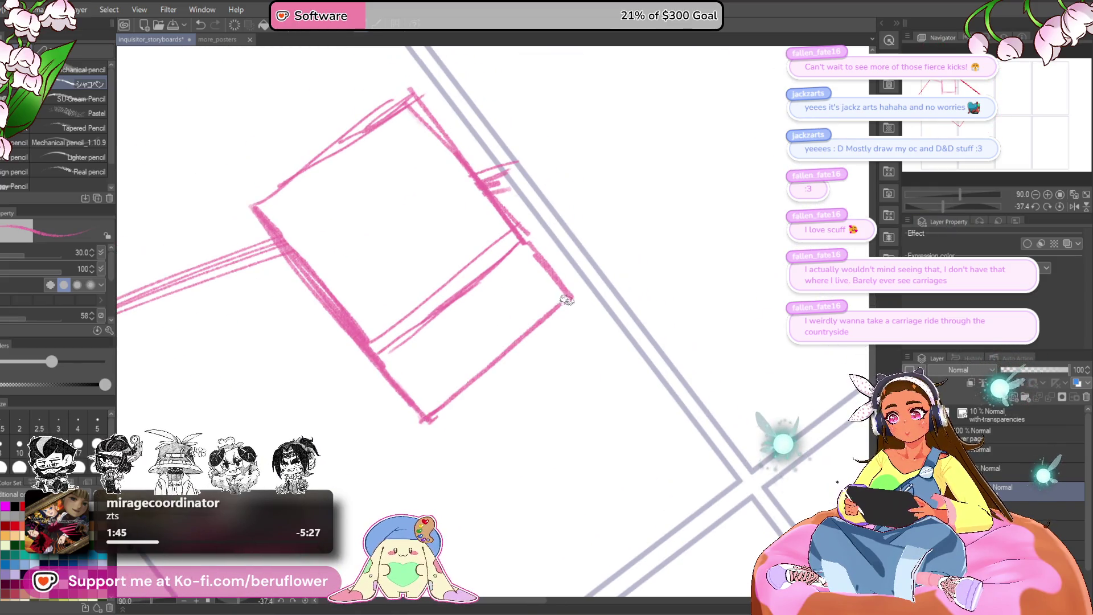
pyautogui.moveTo(431, 415); pyautogui.dragTo(572, 294)
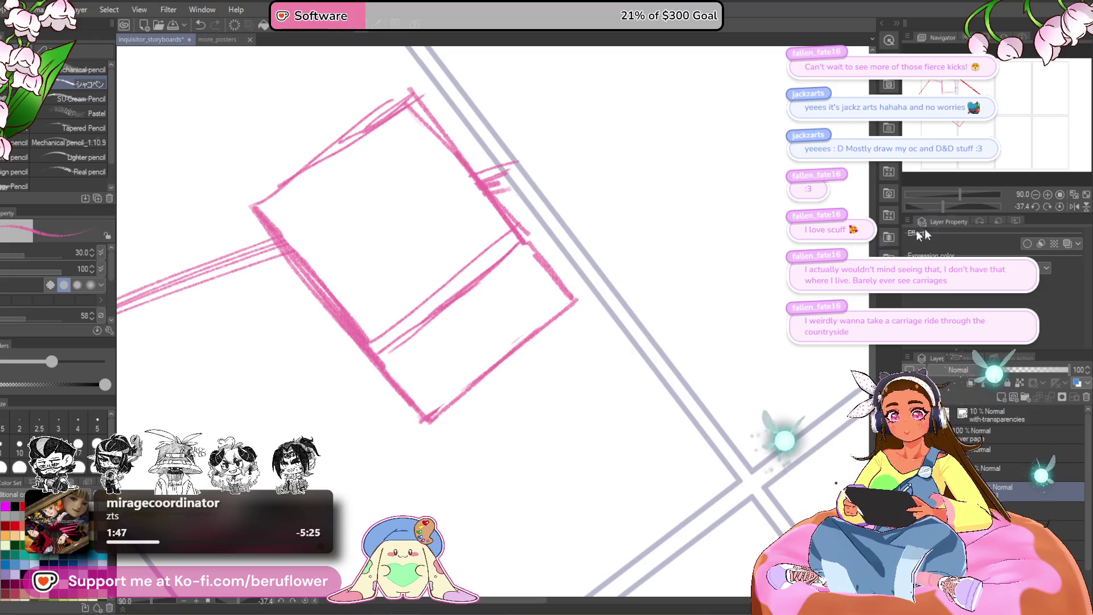
pyautogui.click(1058, 206)
pyautogui.moveTo(422, 286); pyautogui.dragTo(565, 267)
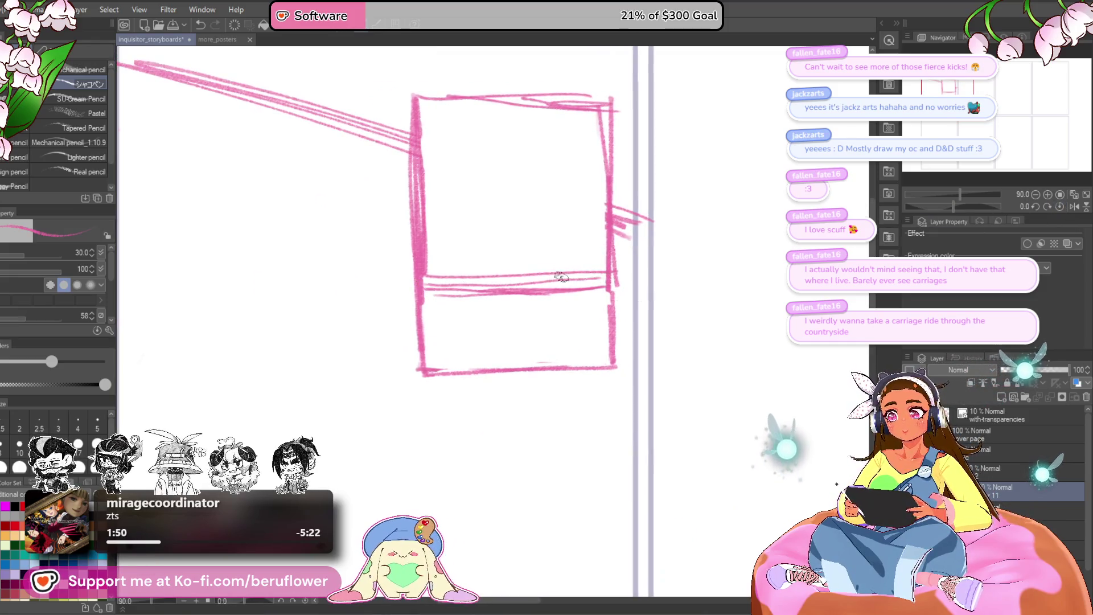
pyautogui.click(949, 206)
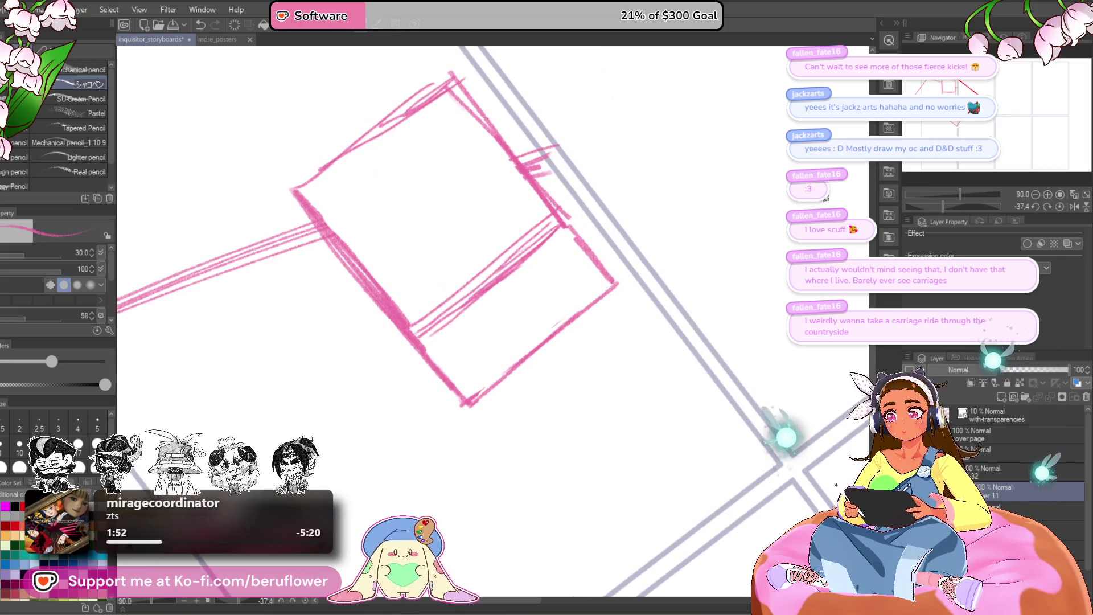
pyautogui.moveTo(553, 235)
pyautogui.mouseDown()
pyautogui.moveTo(431, 333)
pyautogui.moveTo(559, 228)
pyautogui.mouseUp()
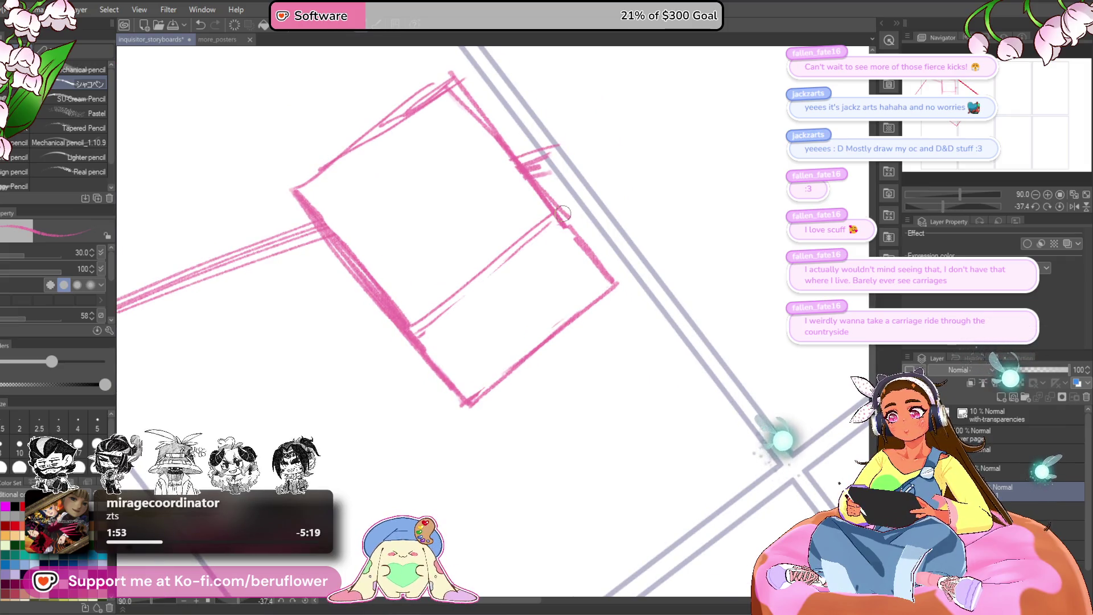
pyautogui.moveTo(418, 329); pyautogui.dragTo(559, 226)
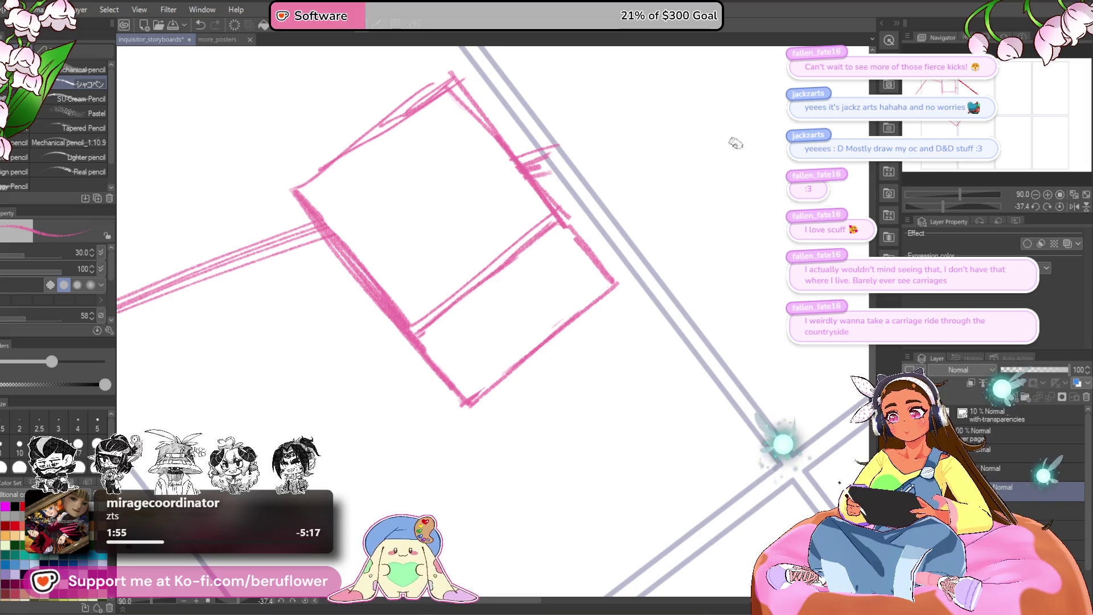
pyautogui.click(1074, 207)
pyautogui.scroll(-3, 578, 278)
pyautogui.scroll(3, 577, 278)
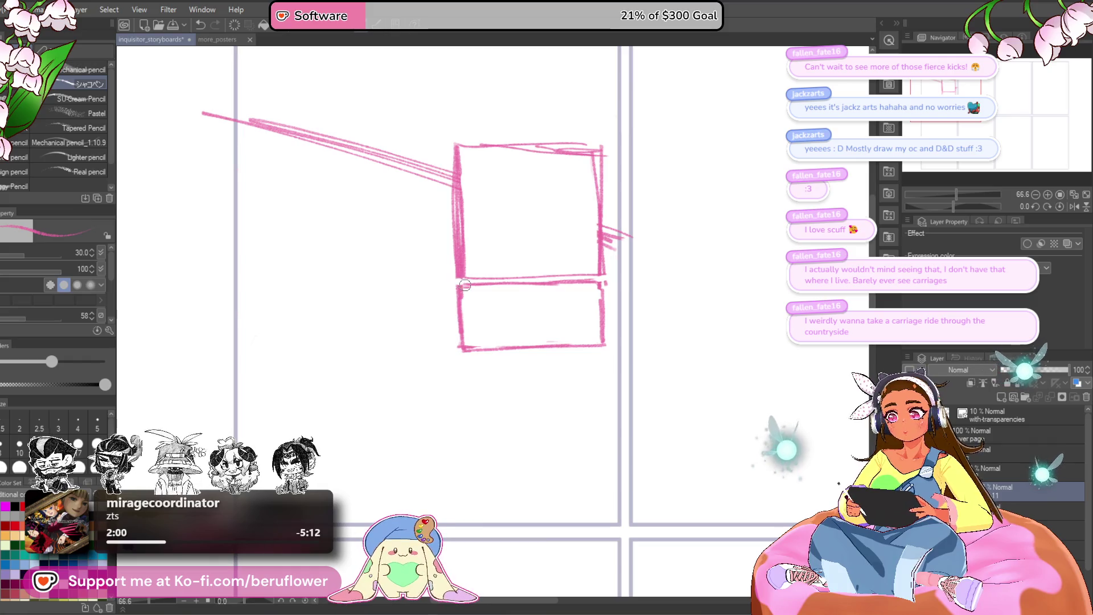
pyautogui.scroll(-2, 465, 284)
pyautogui.scroll(1, 513, 342)
pyautogui.scroll(-1, 565, 411)
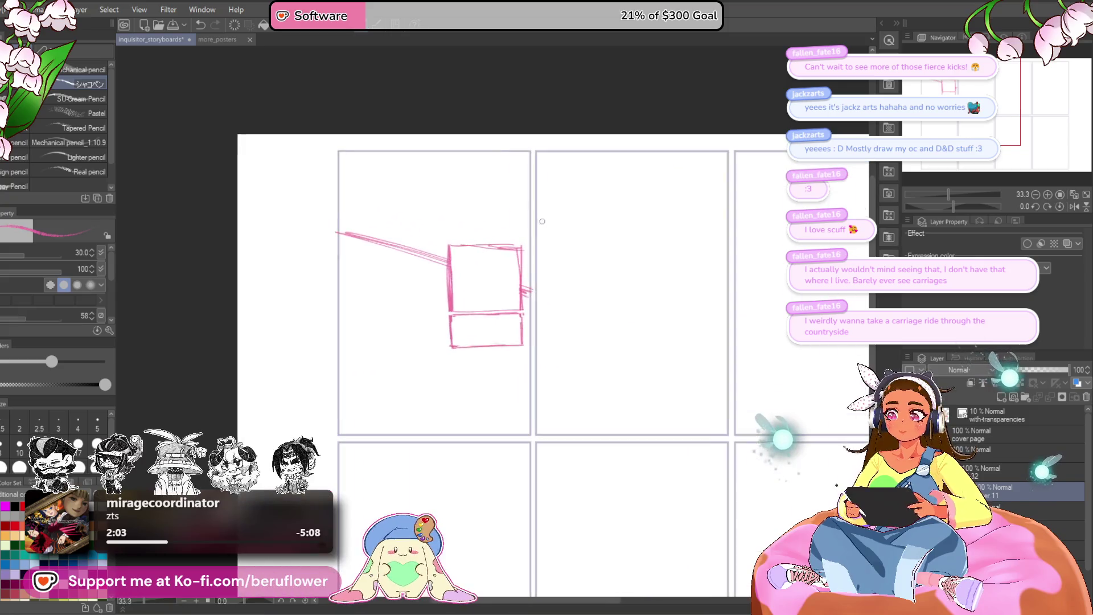
# Redo the horizontal ground line across the first panel after undoing earlier attempts
pyautogui.moveTo(516, 370); pyautogui.dragTo(513, 359)
pyautogui.hotkey('ctrl', 'z')
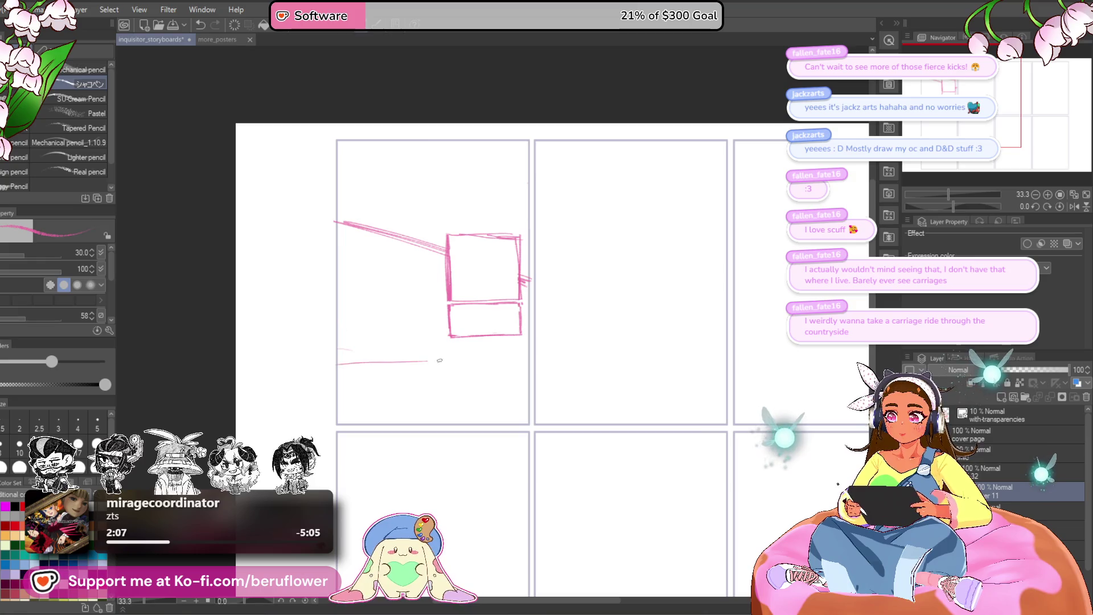
pyautogui.hotkey('ctrl', 'z')
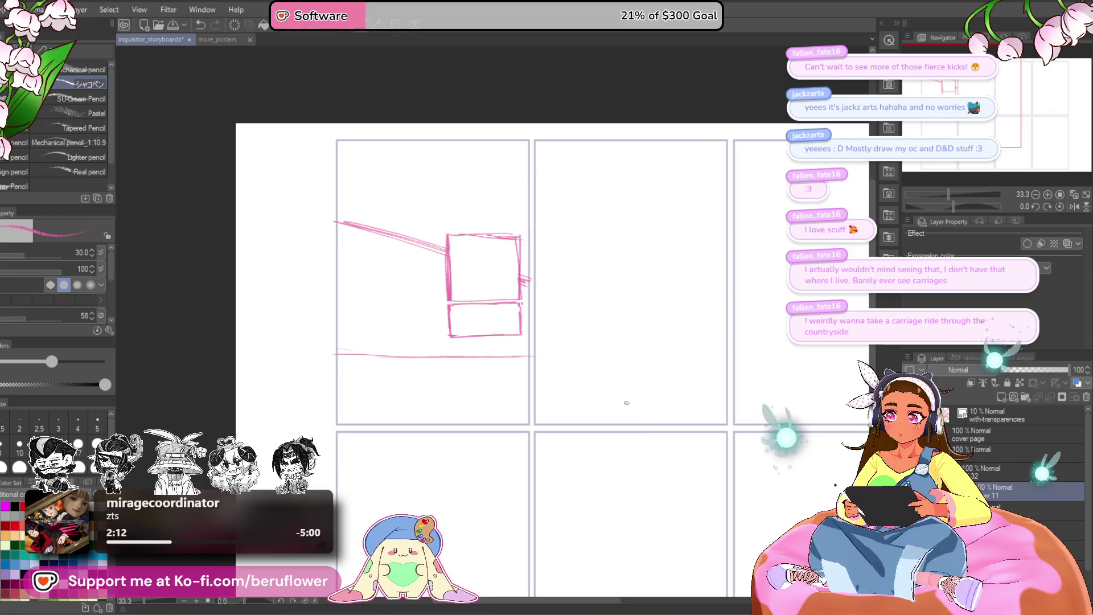
pyautogui.moveTo(627, 403); pyautogui.dragTo(587, 394)
pyautogui.moveTo(299, 347); pyautogui.dragTo(476, 346)
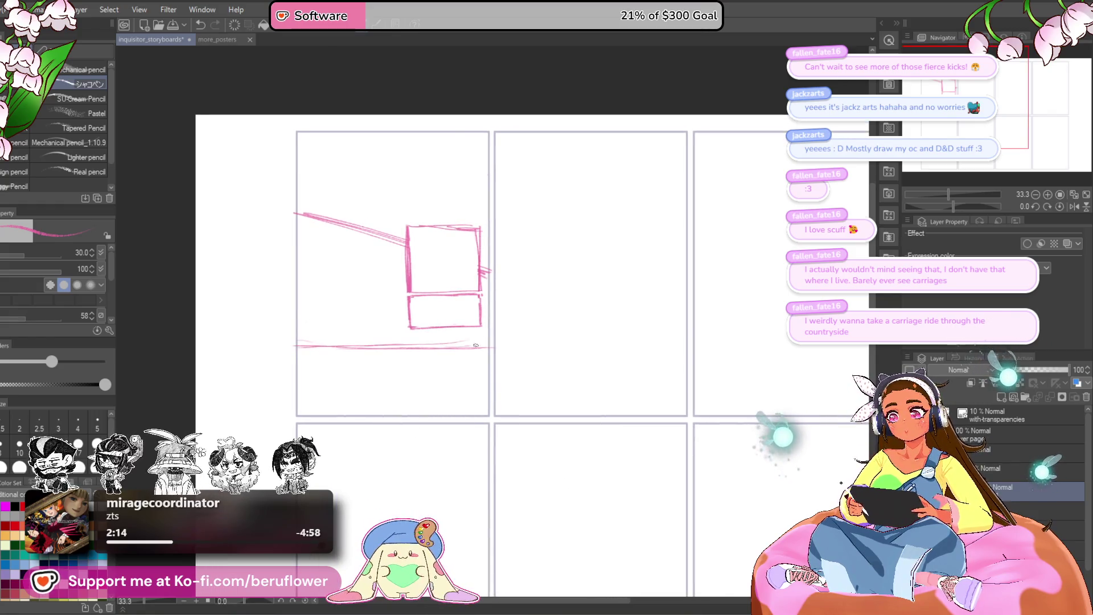
pyautogui.scroll(3, 412, 256)
pyautogui.scroll(3, 412, 214)
pyautogui.scroll(-3, 412, 191)
pyautogui.scroll(-2, 435, 222)
# Recentre the panel grid and lower the sketch layer's opacity so the pink layout becomes a faint guide
pyautogui.moveTo(450, 251); pyautogui.dragTo(453, 255)
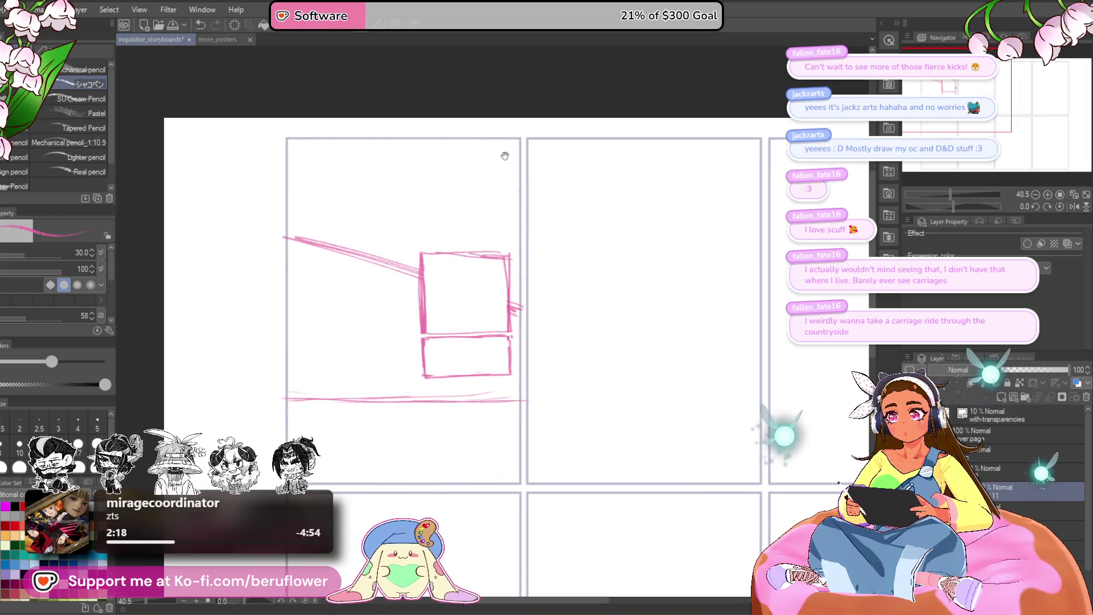
pyautogui.scroll(3, 471, 266)
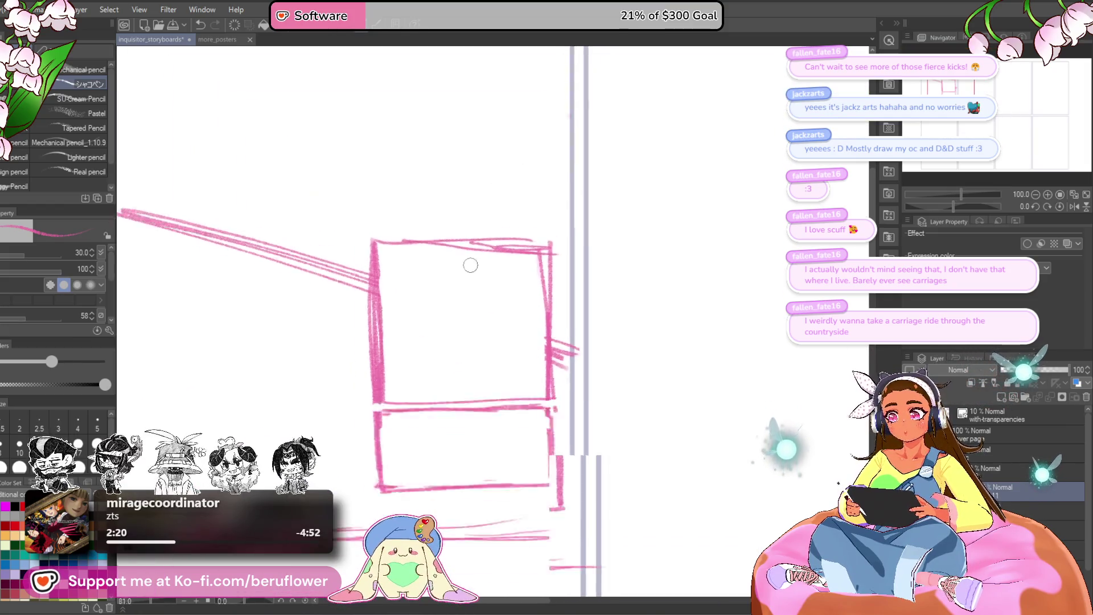
pyautogui.scroll(-5, 470, 266)
pyautogui.scroll(-1, 512, 342)
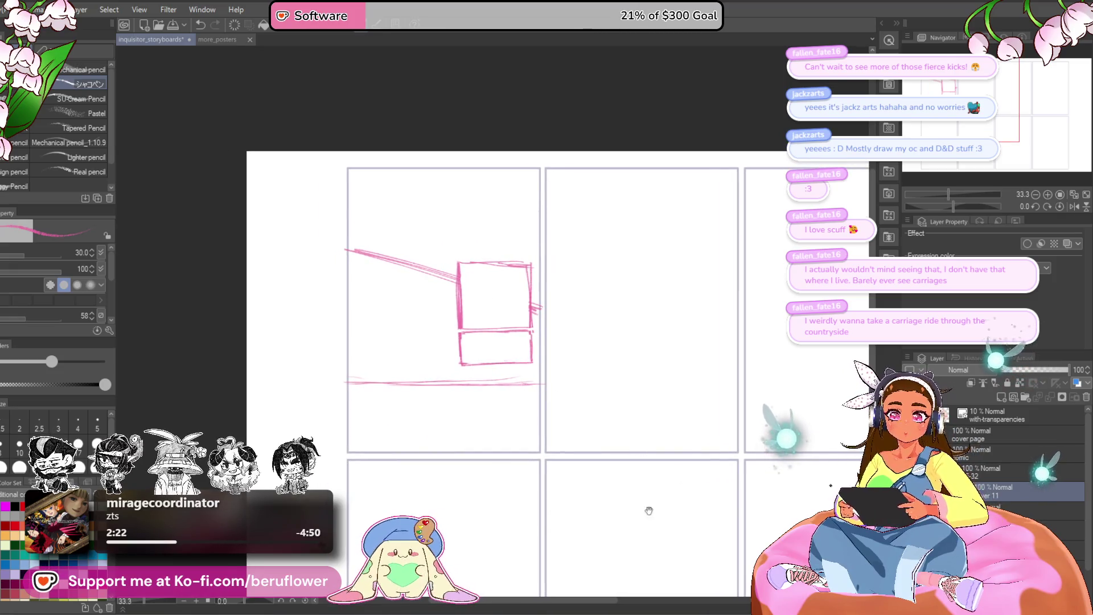
pyautogui.moveTo(648, 511); pyautogui.dragTo(607, 495)
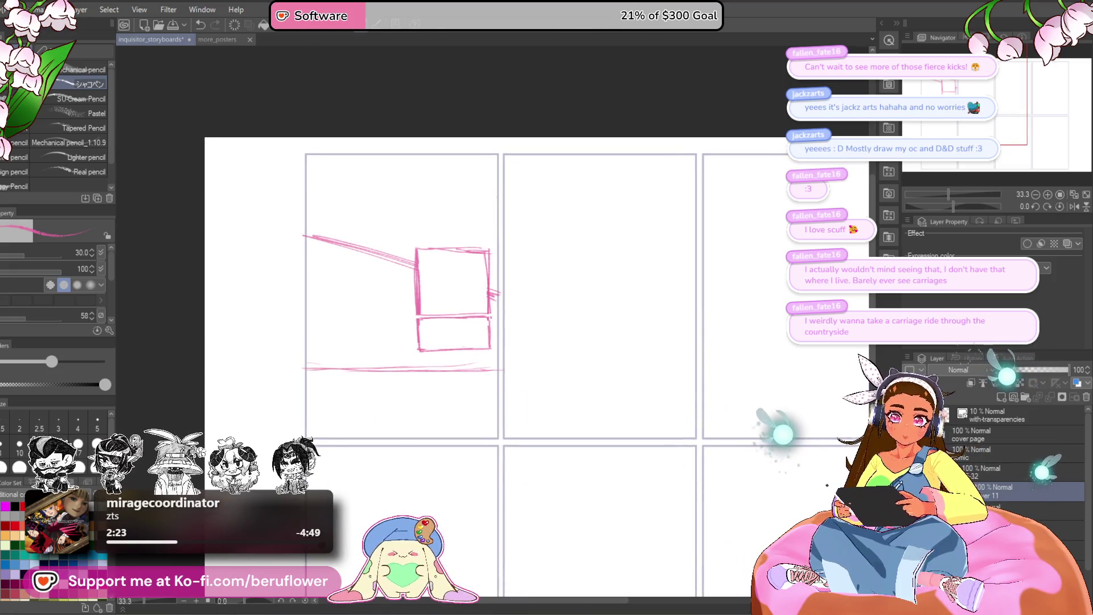
pyautogui.moveTo(598, 385); pyautogui.dragTo(546, 367)
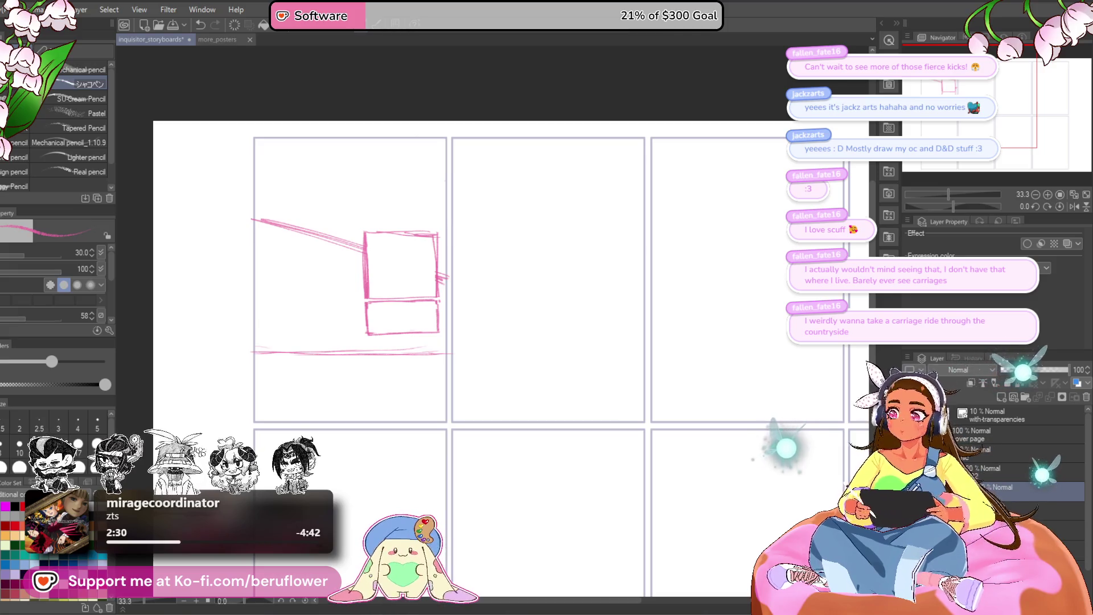
pyautogui.moveTo(1058, 370); pyautogui.dragTo(1024, 369)
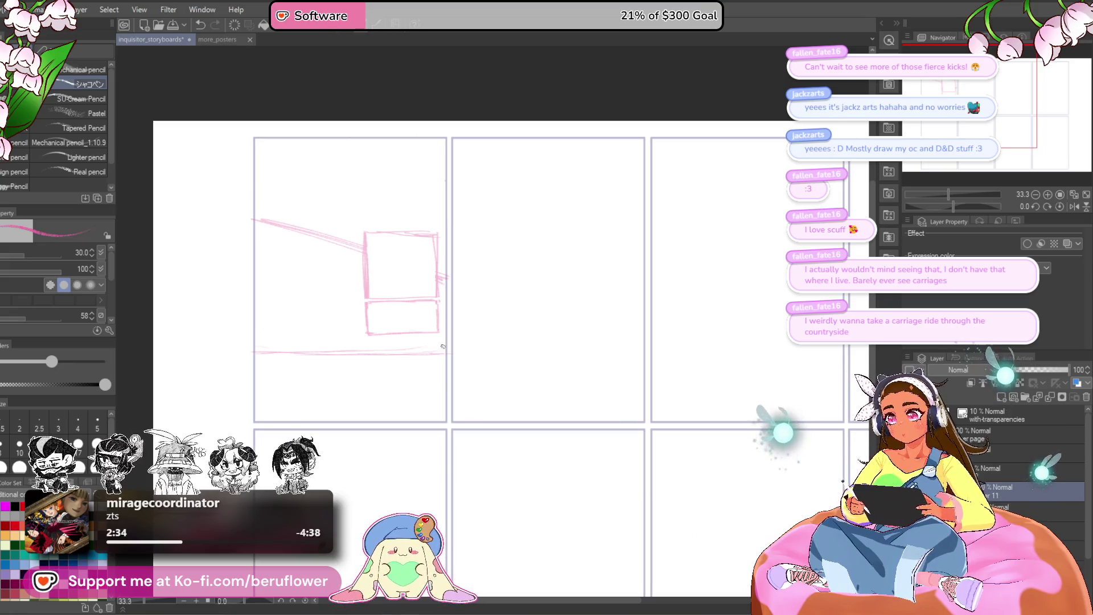
pyautogui.scroll(2, 323, 142)
pyautogui.scroll(-1, 323, 141)
pyautogui.scroll(1, 323, 141)
# Zoom into the first panel and add a short vertical stroke on the sketch, undoing stray attempts
pyautogui.moveTo(323, 141)
pyautogui.mouseDown()
pyautogui.moveTo(383, 206)
pyautogui.moveTo(461, 238)
pyautogui.mouseUp()
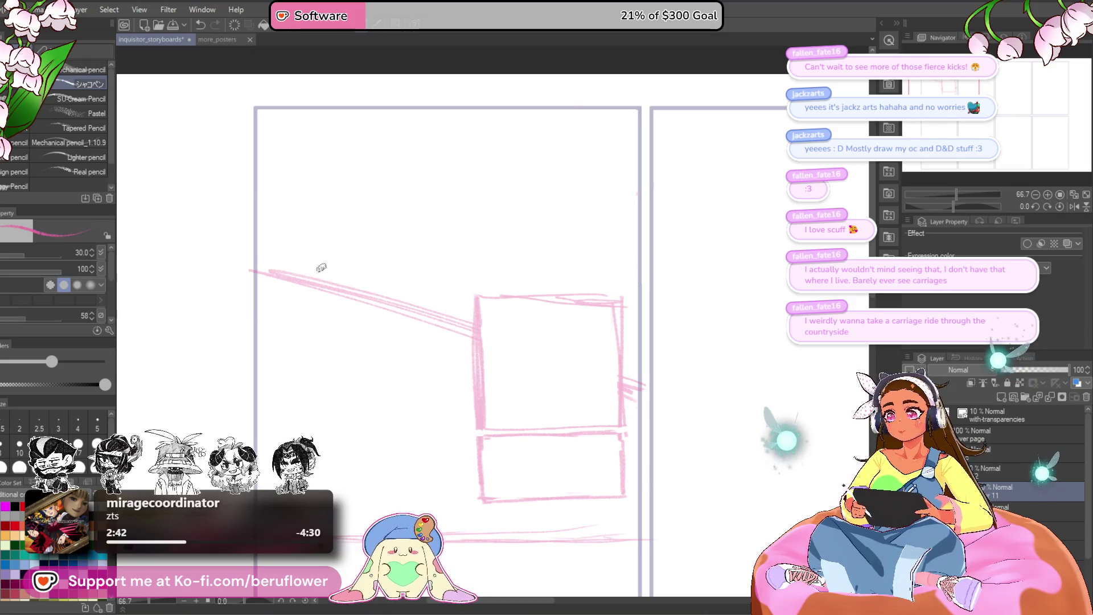
pyautogui.moveTo(323, 272); pyautogui.dragTo(323, 211)
pyautogui.hotkey('ctrl', 'z')
pyautogui.hotkey('ctrl', 'z')
pyautogui.moveTo(305, 282)
pyautogui.mouseDown()
pyautogui.moveTo(306, 226)
pyautogui.moveTo(412, 237)
pyautogui.mouseUp()
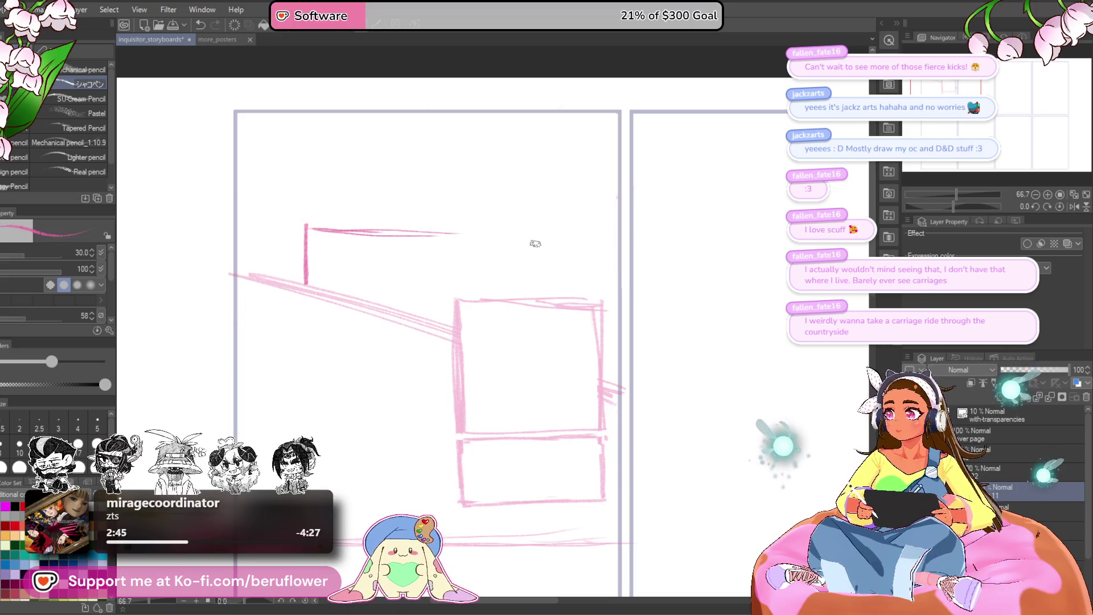
pyautogui.moveTo(511, 294); pyautogui.dragTo(507, 299)
pyautogui.hotkey('ctrl', 'z')
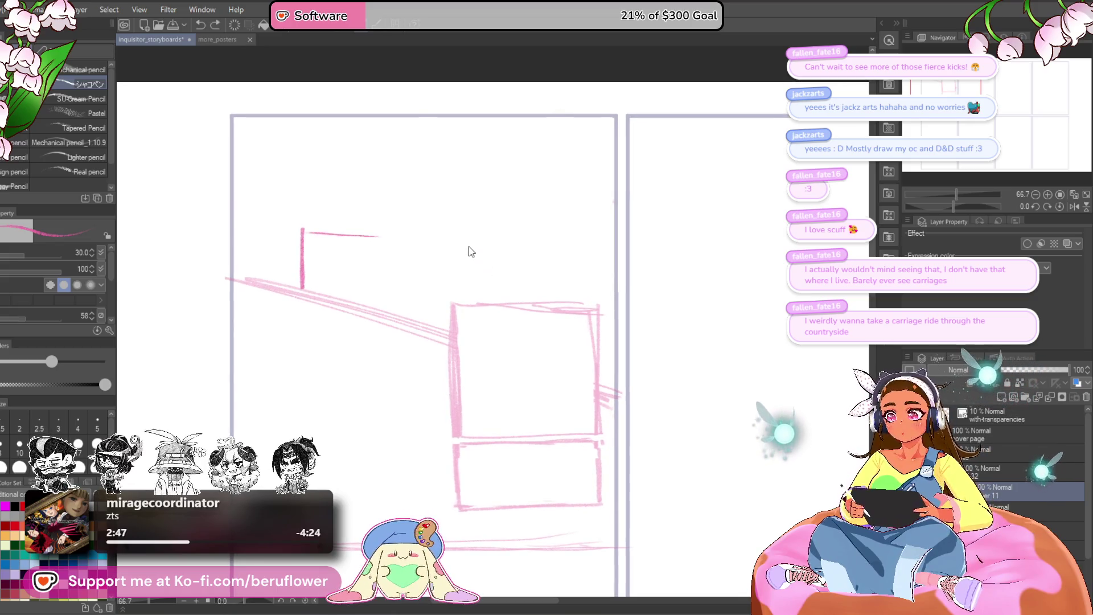
# With a smaller brush, draw a small pink circle for the figure's head near the panel top
pyautogui.moveTo(273, 183); pyautogui.dragTo(238, 189)
pyautogui.hotkey('ctrl', 'z')
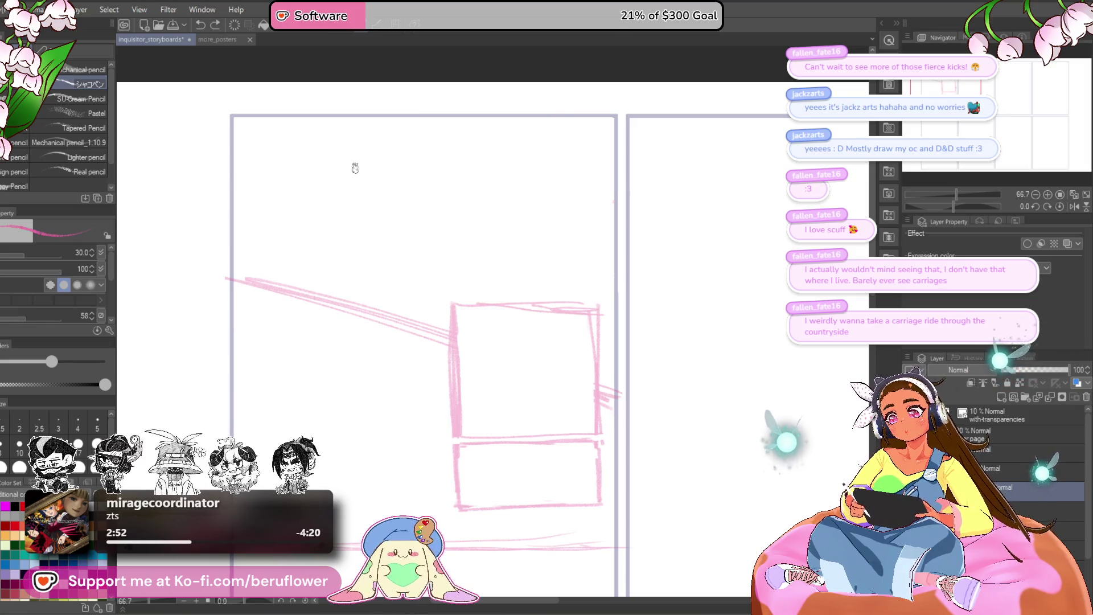
pyautogui.moveTo(366, 186); pyautogui.dragTo(376, 184)
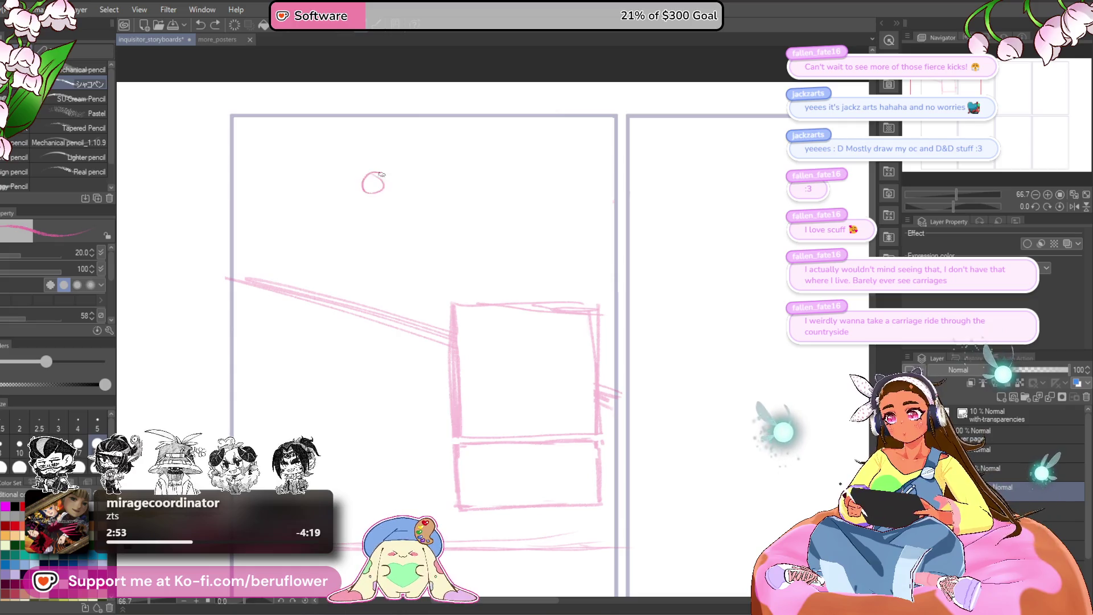
pyautogui.scroll(3, 401, 243)
pyautogui.scroll(1, 401, 242)
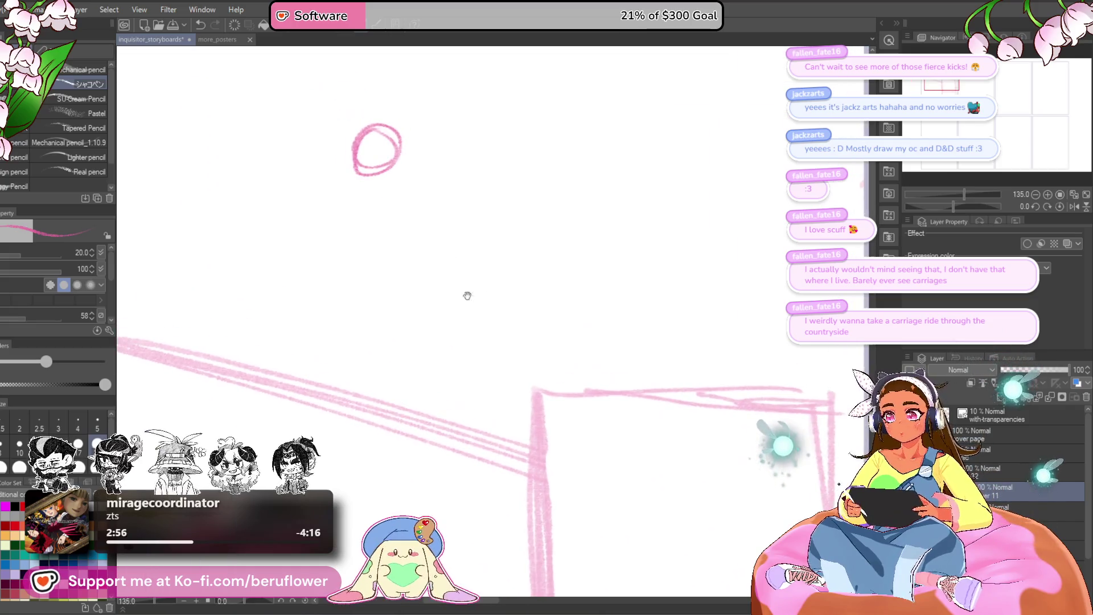
# Undo the outlined head circle, switch to a painting brush, and paint a solid pink head blob
pyautogui.hotkey('ctrl', 'z')
pyautogui.click(77, 98)
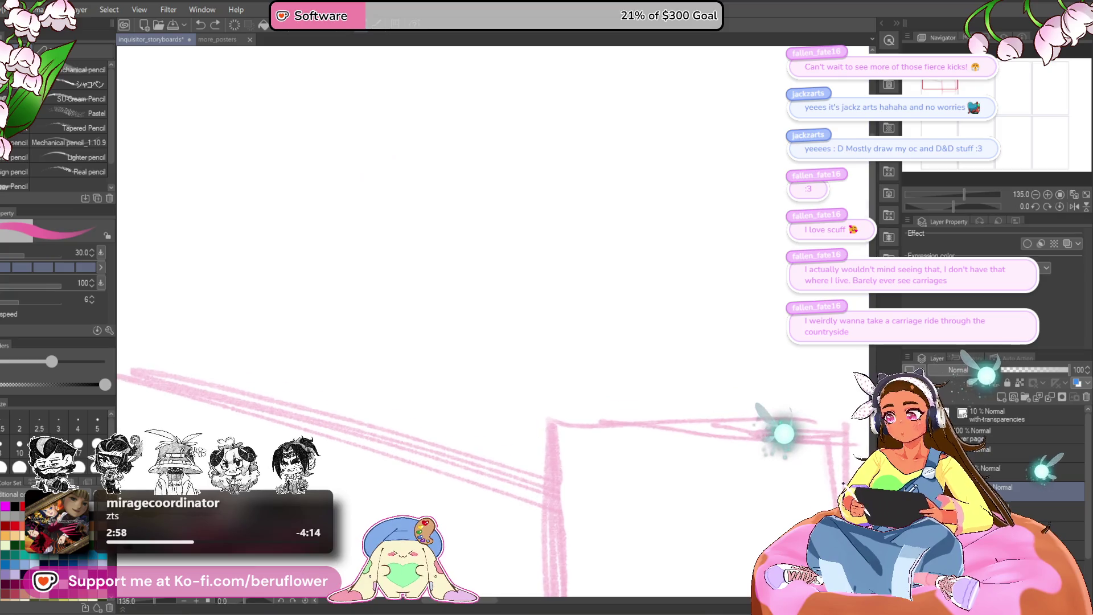
pyautogui.moveTo(354, 154)
pyautogui.mouseDown()
pyautogui.moveTo(363, 172)
pyautogui.moveTo(392, 179)
pyautogui.moveTo(382, 177)
pyautogui.mouseUp()
pyautogui.scroll(-3, 359, 166)
pyautogui.hotkey('ctrl', 'z')
pyautogui.scroll(2, 390, 183)
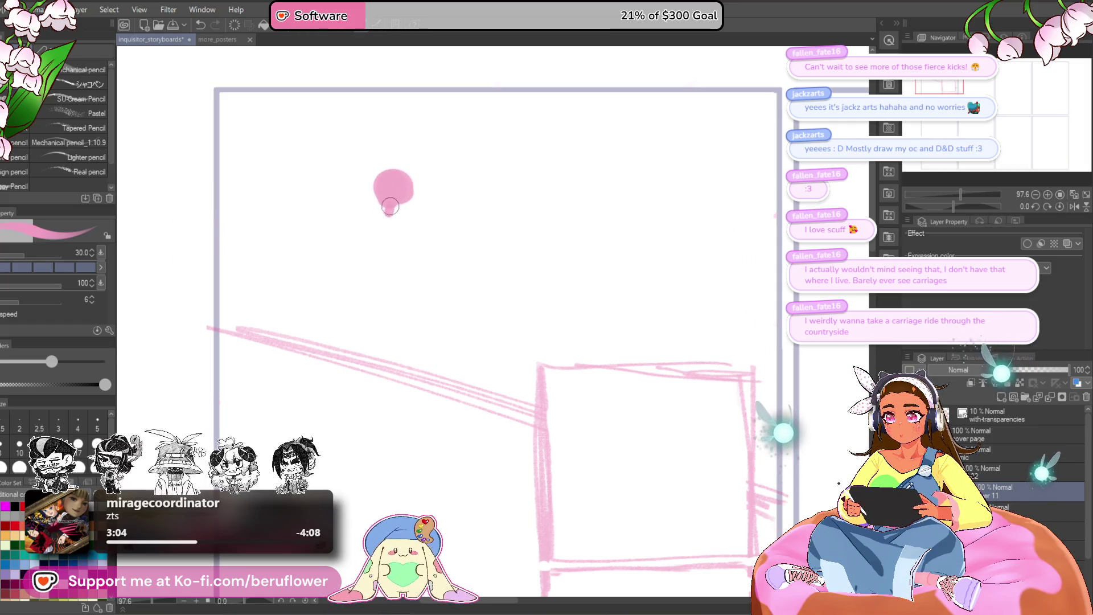
# Block in the shoulders and curving torso under the head, filling the head solid pink
pyautogui.moveTo(384, 214)
pyautogui.mouseDown()
pyautogui.moveTo(367, 218)
pyautogui.moveTo(427, 221)
pyautogui.moveTo(367, 226)
pyautogui.moveTo(376, 260)
pyautogui.mouseUp()
pyautogui.moveTo(424, 232); pyautogui.dragTo(395, 260)
pyautogui.moveTo(397, 186)
pyautogui.mouseDown()
pyautogui.moveTo(380, 183)
pyautogui.moveTo(406, 197)
pyautogui.mouseUp()
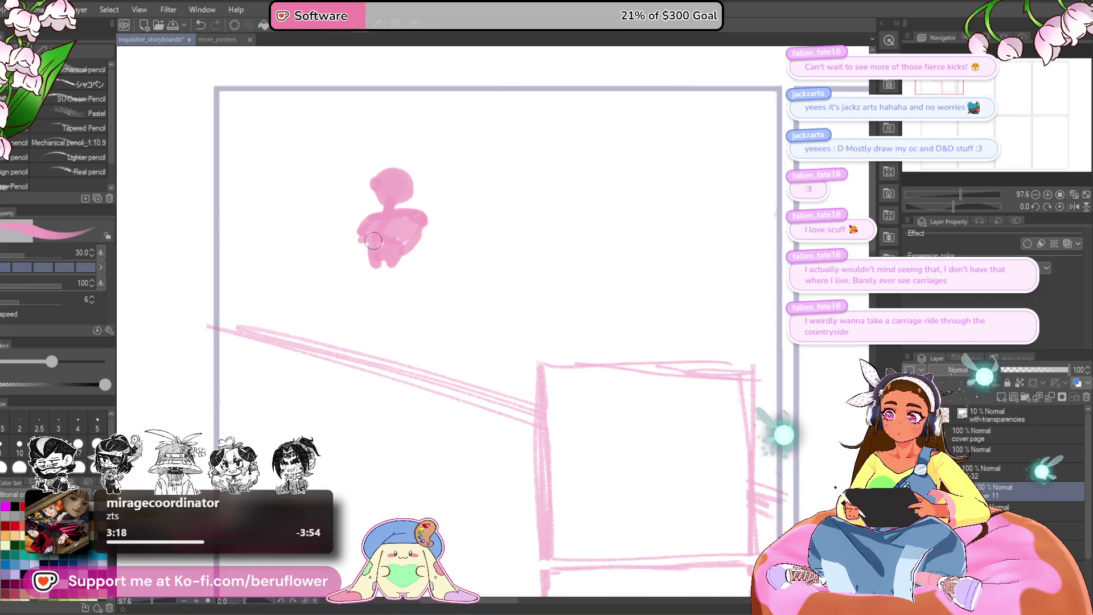
pyautogui.moveTo(388, 257); pyautogui.dragTo(392, 274)
pyautogui.moveTo(539, 358); pyautogui.dragTo(527, 363)
# Paint the lower leg and a thick horizontal seat bar beneath the seated figure
pyautogui.moveTo(529, 213); pyautogui.dragTo(538, 213)
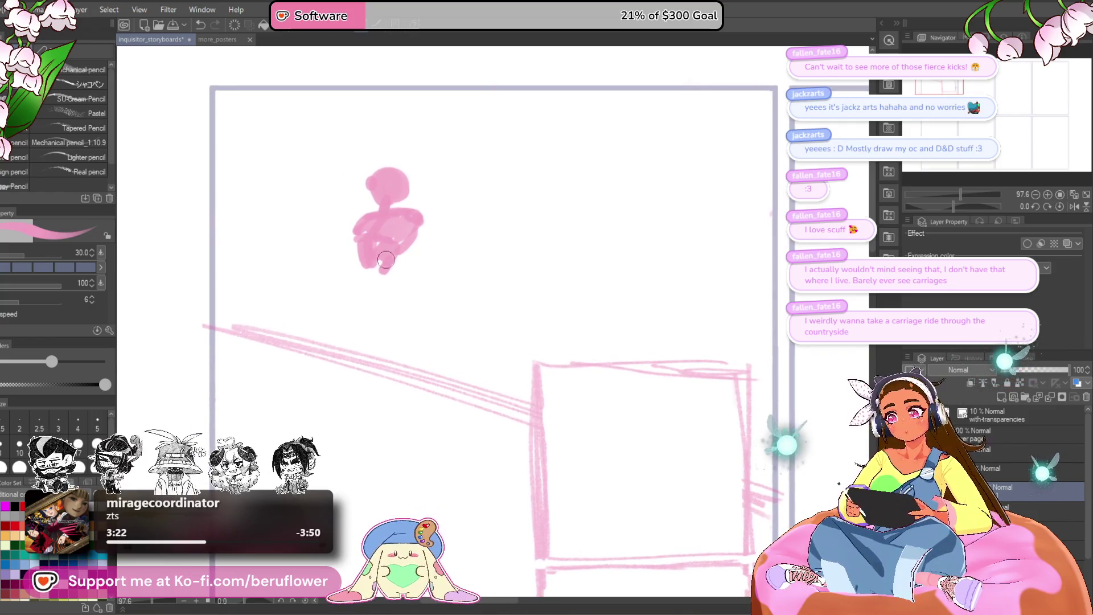
pyautogui.moveTo(378, 267); pyautogui.dragTo(365, 263)
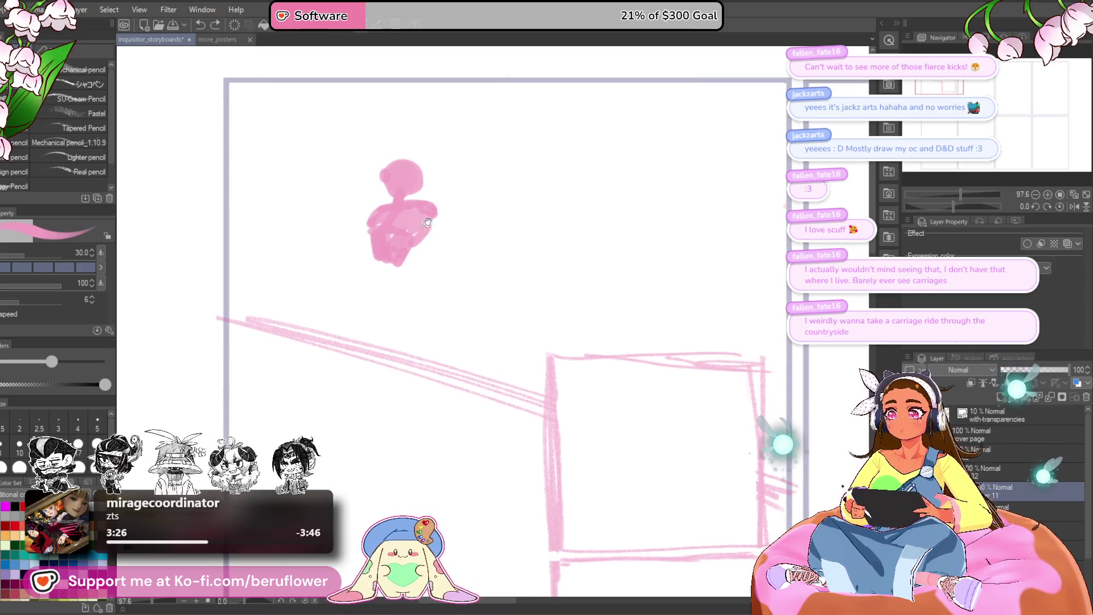
pyautogui.moveTo(273, 257); pyautogui.dragTo(411, 272)
pyautogui.moveTo(313, 261)
pyautogui.mouseDown()
pyautogui.moveTo(450, 280)
pyautogui.moveTo(427, 308)
pyautogui.mouseUp()
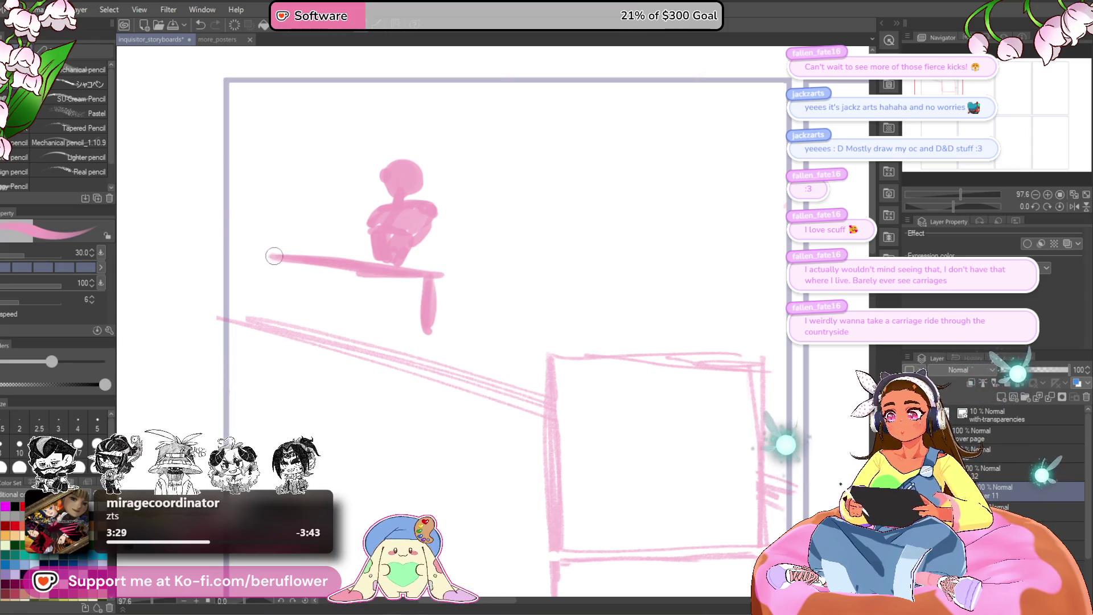
# Add vertical legs at the bar's ends and a top rail turning the ledge into a bench
pyautogui.moveTo(268, 260); pyautogui.dragTo(272, 306)
pyautogui.moveTo(429, 282); pyautogui.dragTo(428, 333)
pyautogui.moveTo(269, 233)
pyautogui.mouseDown()
pyautogui.moveTo(371, 243)
pyautogui.moveTo(436, 266)
pyautogui.mouseUp()
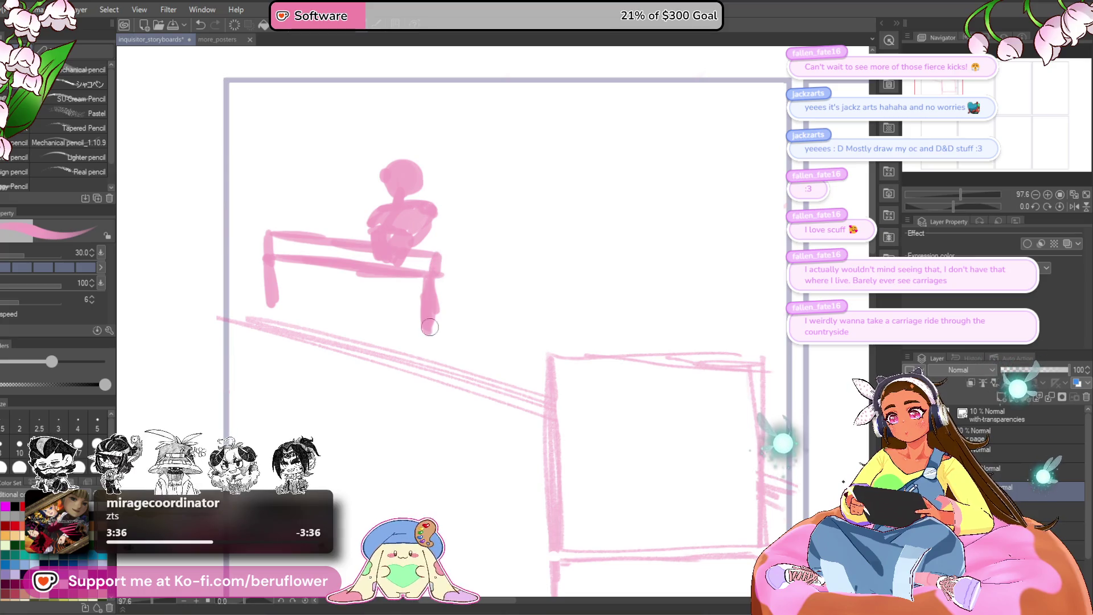
# Touch up the figure's head shape with a few pink strokes
pyautogui.moveTo(429, 326); pyautogui.dragTo(431, 307)
pyautogui.moveTo(401, 256)
pyautogui.mouseDown()
pyautogui.moveTo(384, 234)
pyautogui.moveTo(450, 242)
pyautogui.mouseUp()
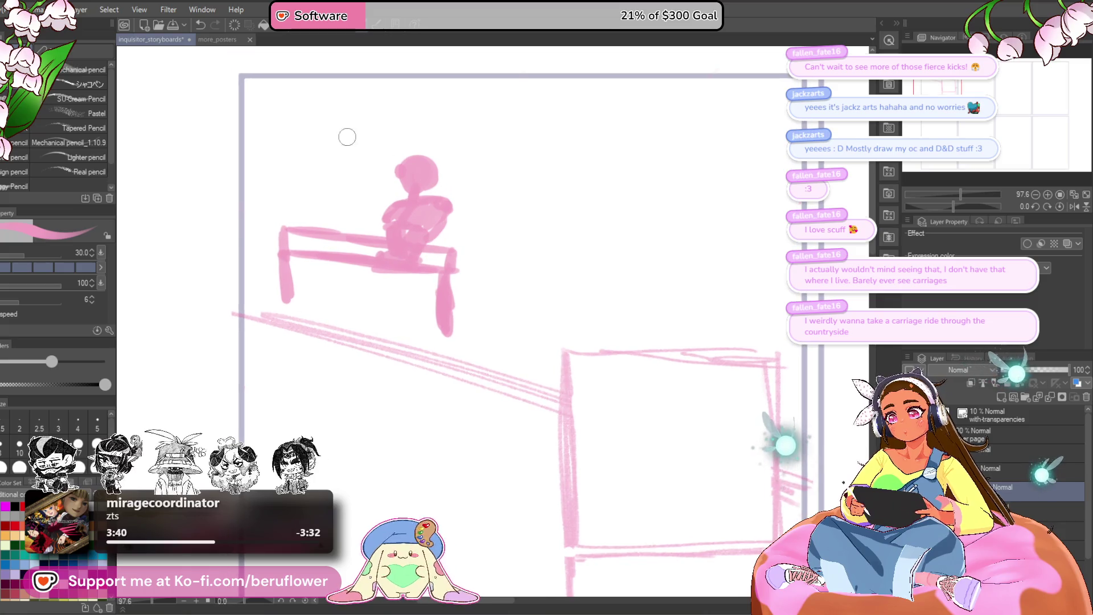
pyautogui.moveTo(418, 174)
pyautogui.mouseDown()
pyautogui.moveTo(395, 192)
pyautogui.moveTo(437, 184)
pyautogui.moveTo(401, 184)
pyautogui.moveTo(441, 162)
pyautogui.mouseUp()
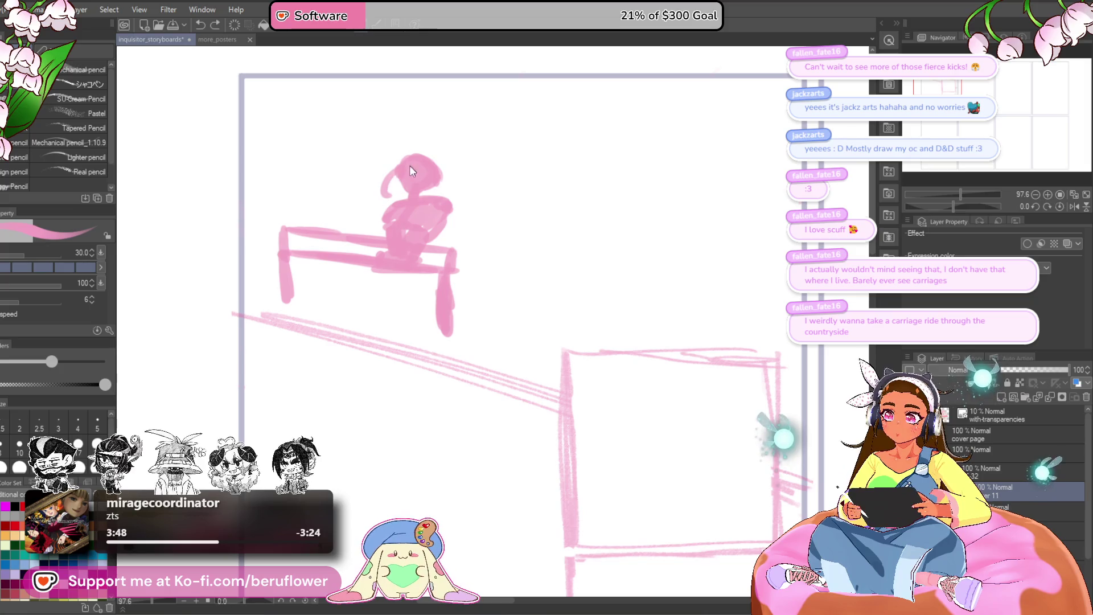
# Brush swirling hair loops above and around the figure's head
pyautogui.moveTo(427, 162)
pyautogui.mouseDown()
pyautogui.moveTo(402, 128)
pyautogui.moveTo(422, 163)
pyautogui.moveTo(368, 181)
pyautogui.moveTo(394, 137)
pyautogui.mouseUp()
pyautogui.moveTo(389, 120)
pyautogui.mouseDown()
pyautogui.moveTo(427, 137)
pyautogui.moveTo(413, 174)
pyautogui.mouseUp()
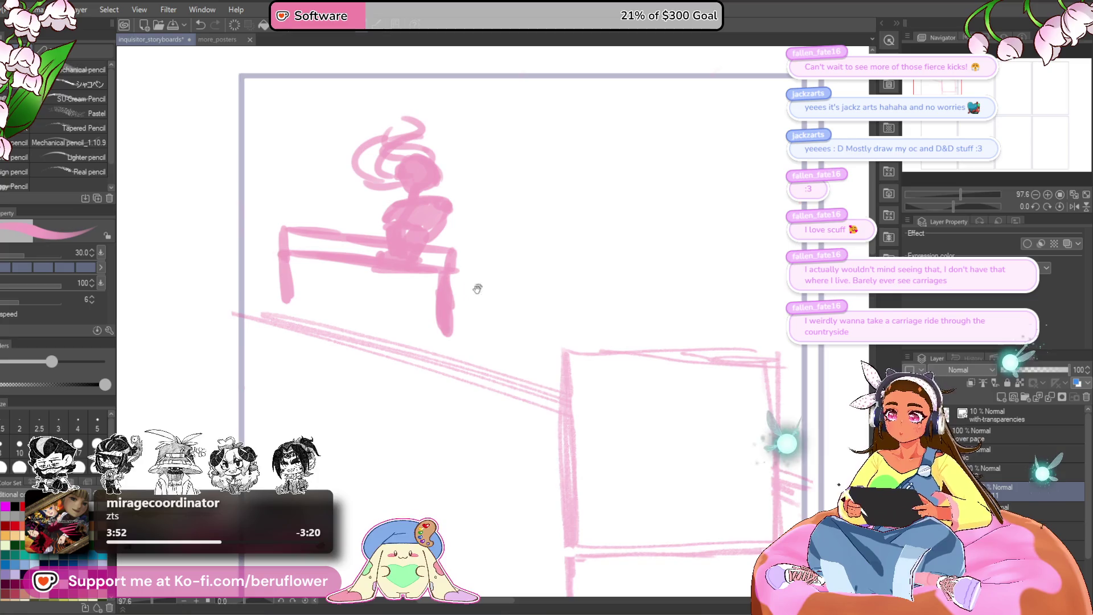
pyautogui.moveTo(477, 289); pyautogui.dragTo(464, 291)
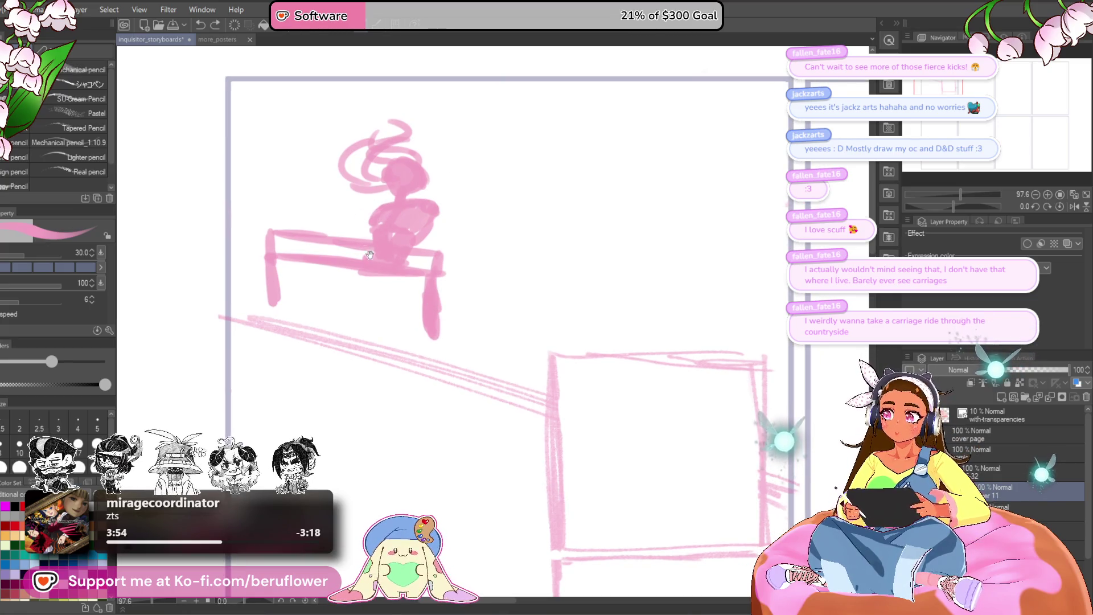
pyautogui.moveTo(369, 255); pyautogui.dragTo(382, 255)
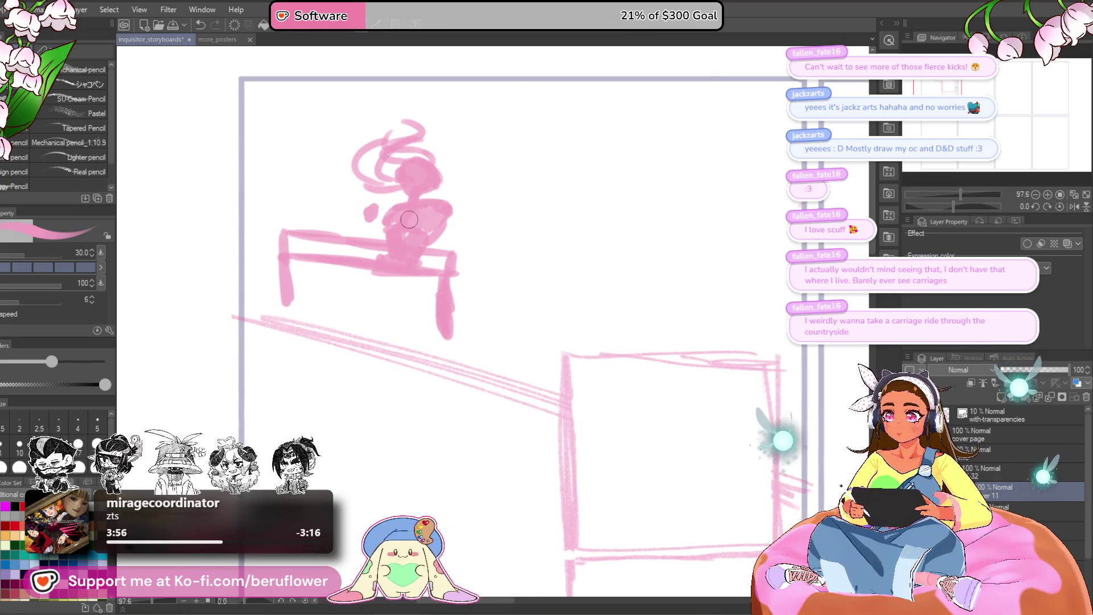
# Sketch darker pink arm and hand marks, undoing and redrawing until one stroke remains
pyautogui.moveTo(378, 208); pyautogui.dragTo(371, 219)
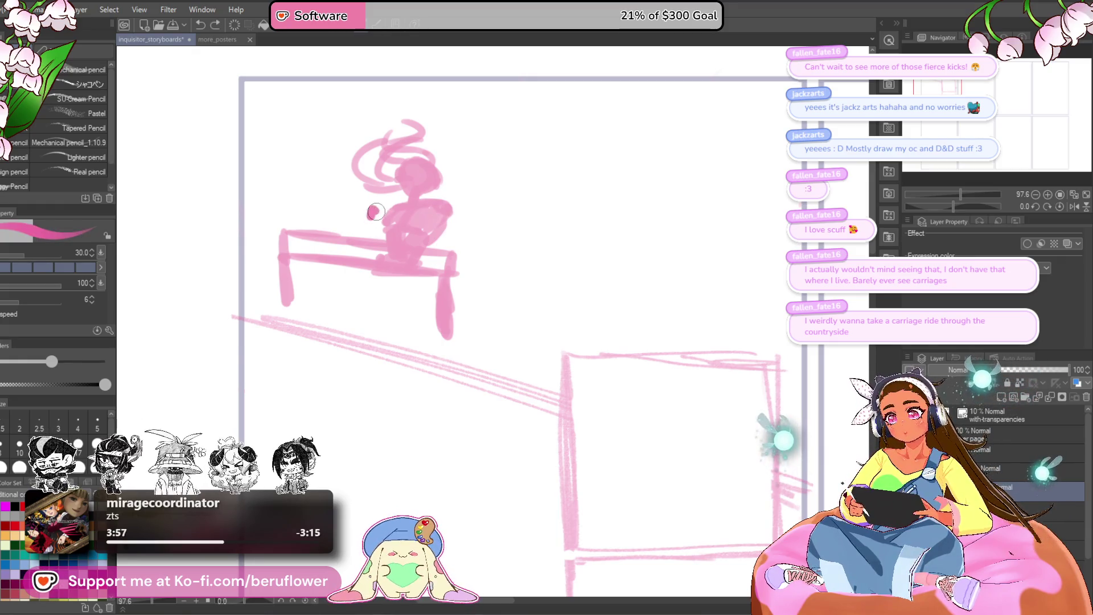
pyautogui.moveTo(452, 208); pyautogui.dragTo(444, 212)
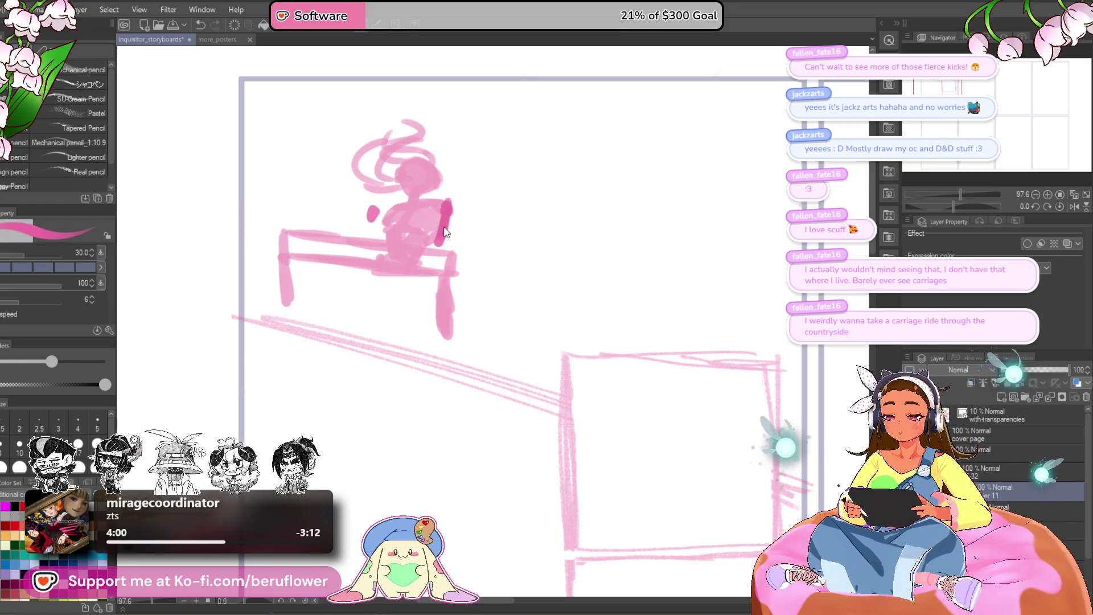
pyautogui.hotkey('ctrl', 'z')
pyautogui.hotkey('ctrl', 'z')
pyautogui.moveTo(357, 220)
pyautogui.mouseDown()
pyautogui.moveTo(366, 209)
pyautogui.moveTo(414, 216)
pyautogui.mouseUp()
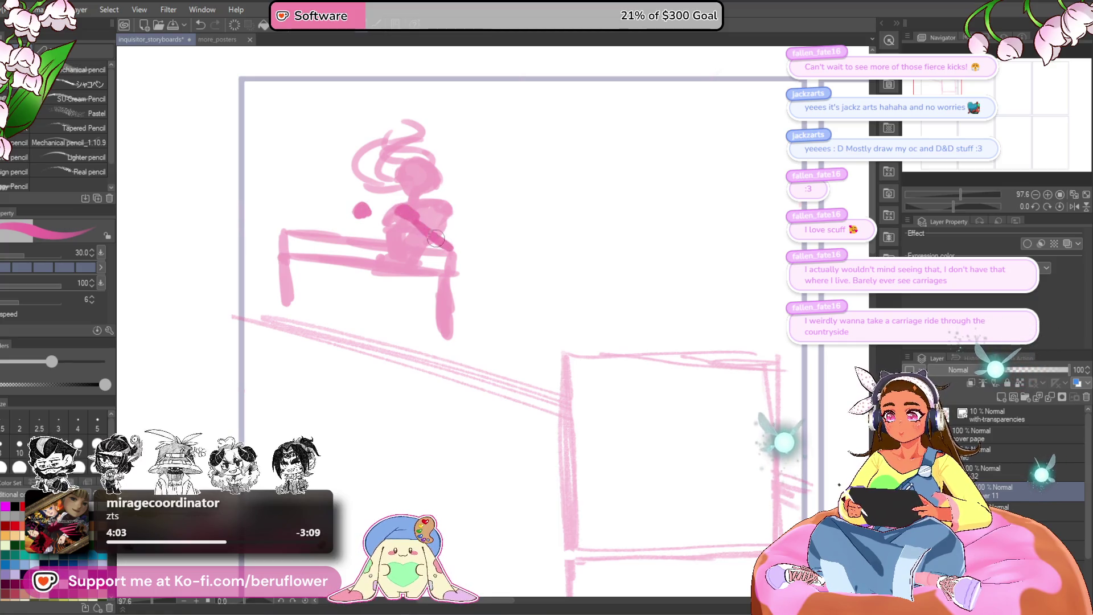
pyautogui.moveTo(369, 221); pyautogui.dragTo(384, 248)
pyautogui.hotkey('ctrl', 'z')
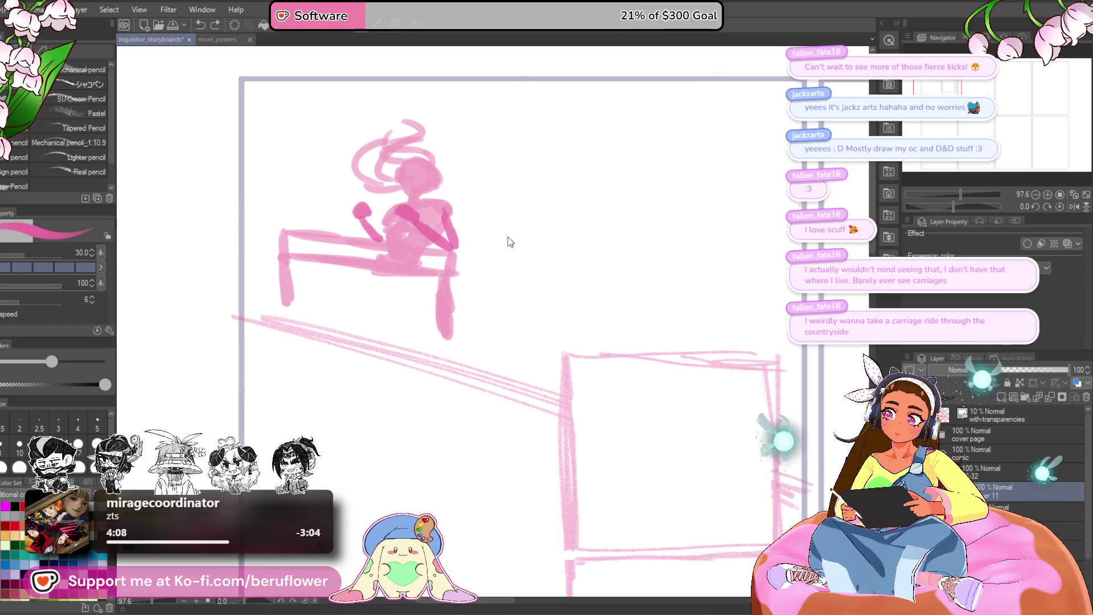
pyautogui.moveTo(362, 212); pyautogui.dragTo(393, 197)
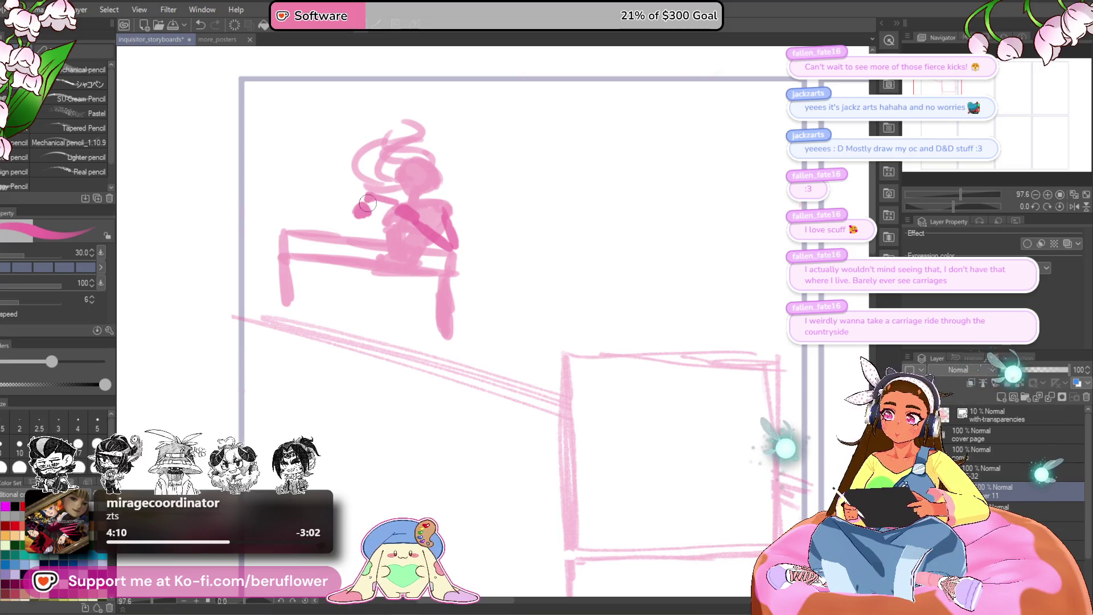
pyautogui.moveTo(601, 266); pyautogui.dragTo(600, 272)
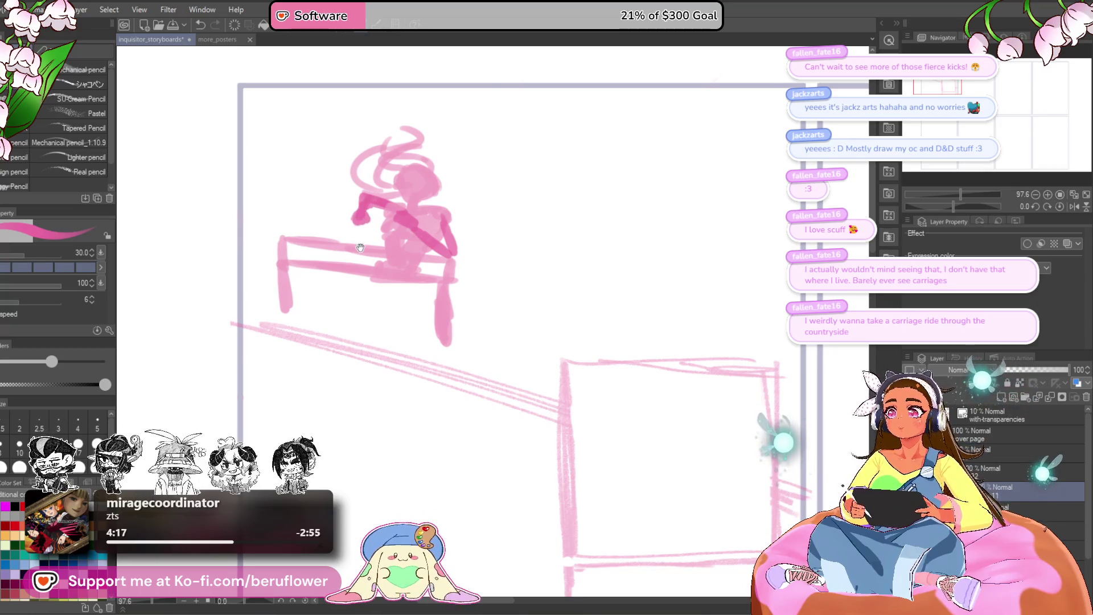
# Draw a long sweeping arm line from the shoulder down-left, redoing the second stroke
pyautogui.moveTo(352, 221); pyautogui.dragTo(241, 258)
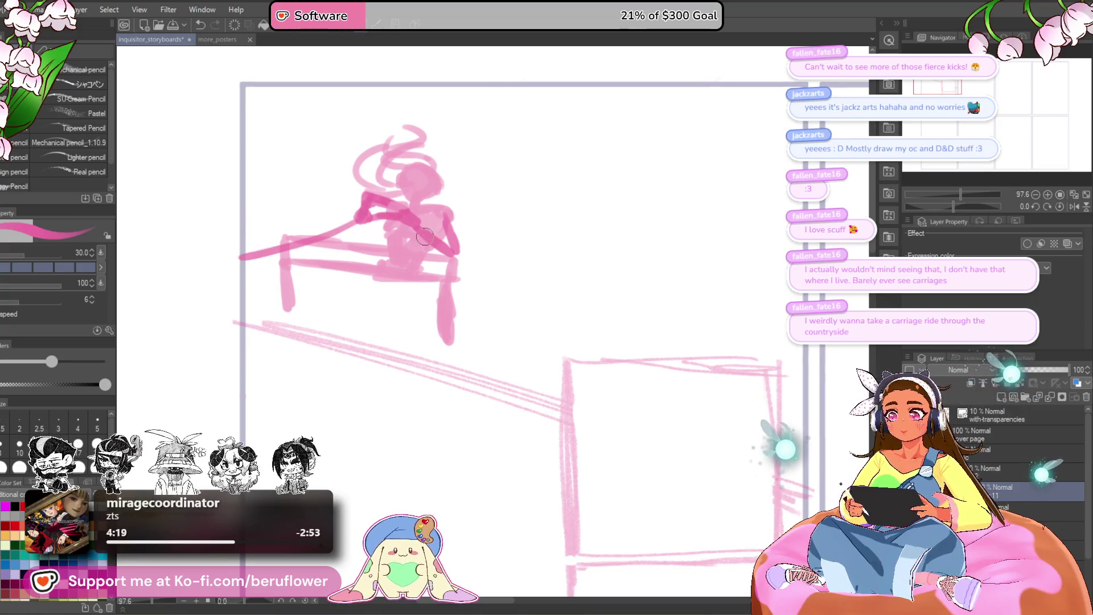
pyautogui.moveTo(401, 213); pyautogui.dragTo(309, 325)
pyautogui.hotkey('ctrl', 'z')
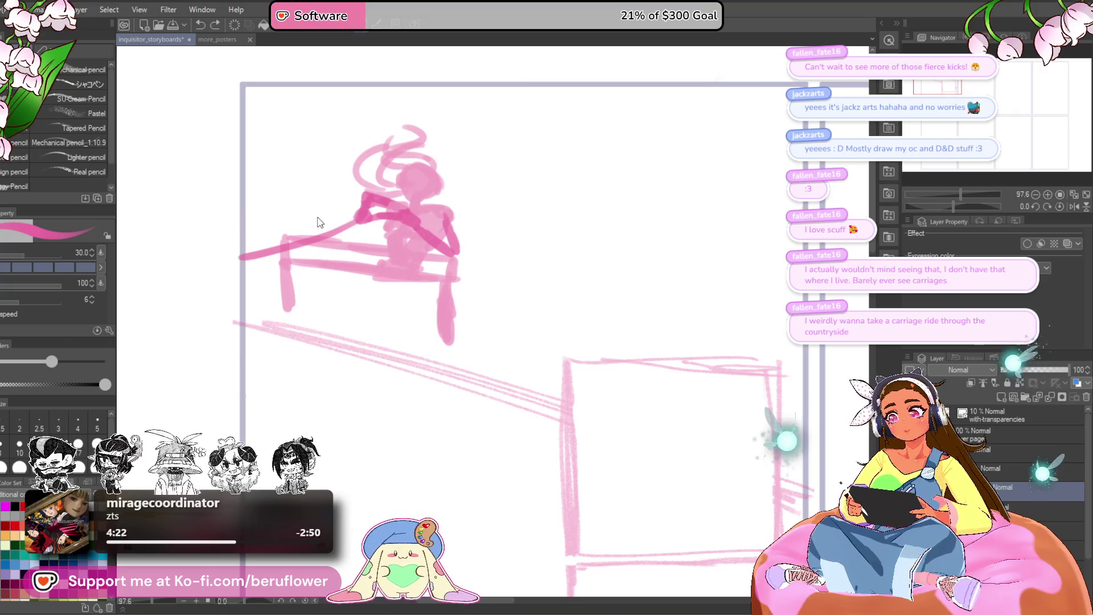
pyautogui.moveTo(398, 220); pyautogui.dragTo(266, 291)
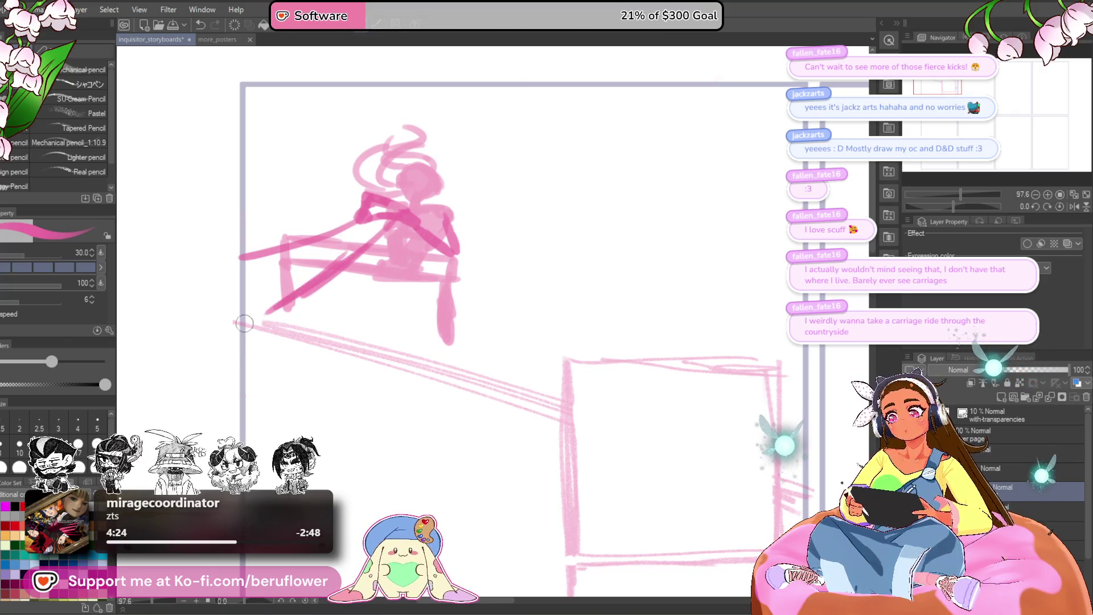
pyautogui.scroll(1, 304, 295)
# Undo the stray lower-leg and curved strokes, then begin scaling the figure sketch
pyautogui.moveTo(329, 293)
pyautogui.mouseDown()
pyautogui.moveTo(428, 265)
pyautogui.moveTo(384, 295)
pyautogui.mouseUp()
pyautogui.hotkey('ctrl', 'z')
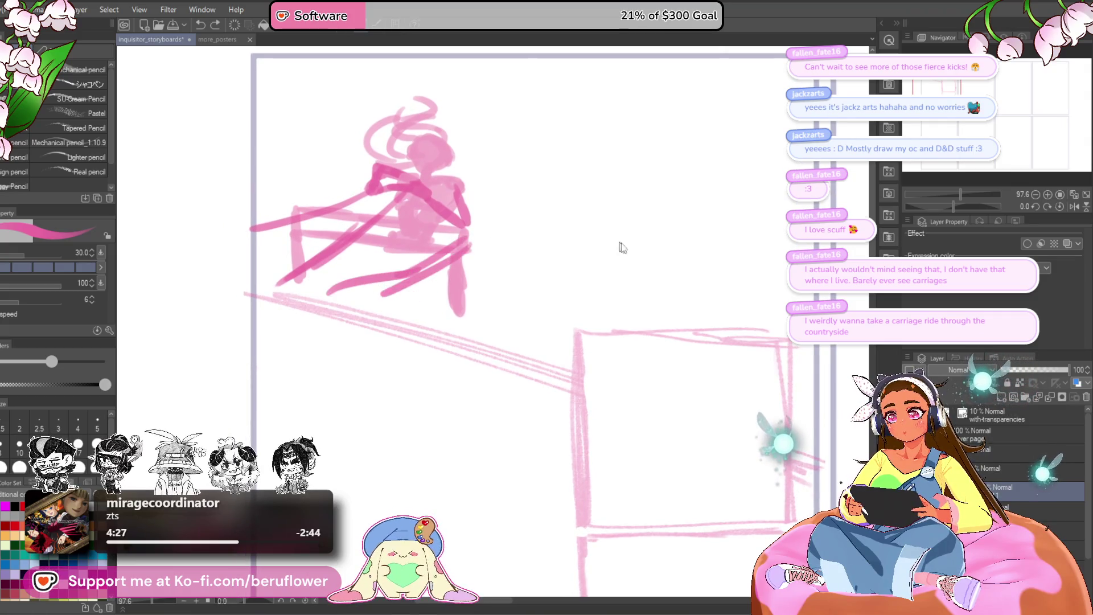
pyautogui.hotkey('ctrl', 'z')
pyautogui.hotkey('ctrl', 'z')
pyautogui.scroll(-1, 477, 403)
pyautogui.hotkey('ctrl', 'z')
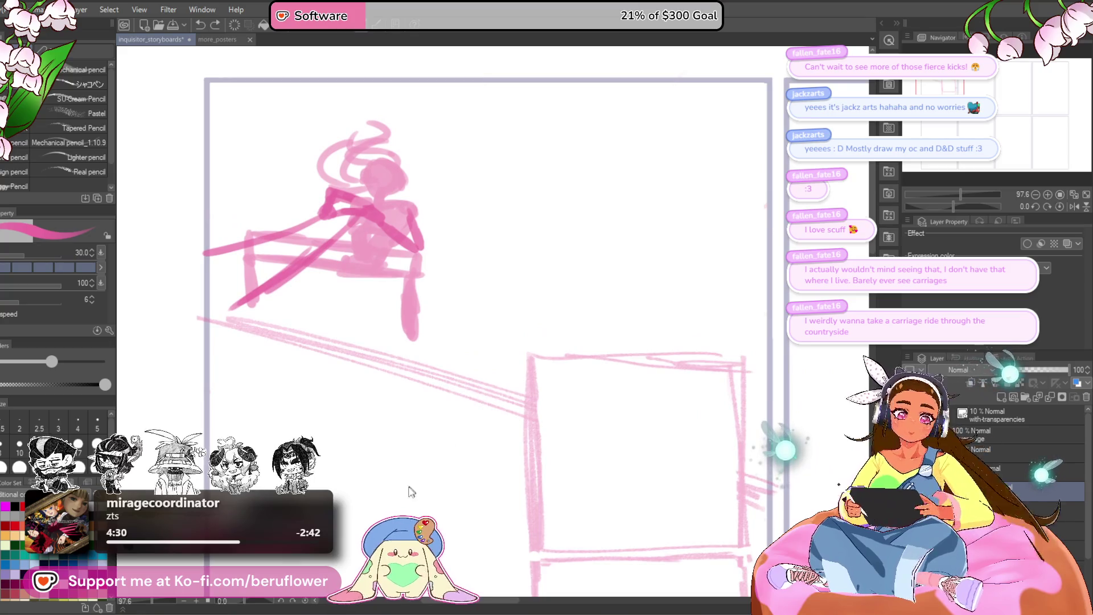
pyautogui.hotkey('ctrl', 't')
pyautogui.moveTo(358, 231); pyautogui.dragTo(444, 223)
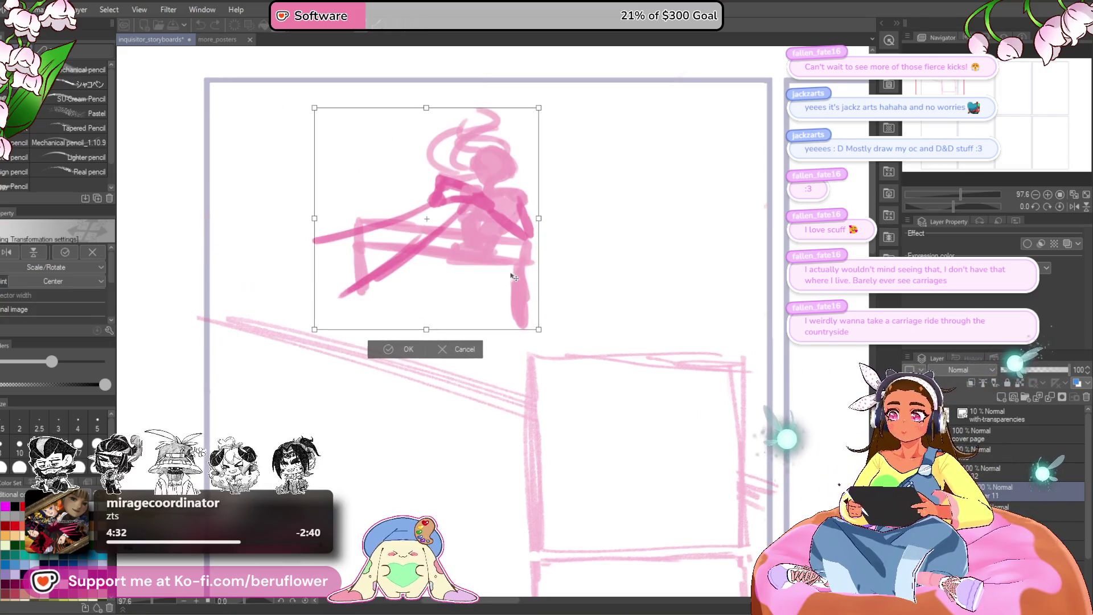
# Move the figure sketch right and down, nudge it up-left, and commit the transform
pyautogui.moveTo(512, 316)
pyautogui.mouseDown()
pyautogui.moveTo(503, 306)
pyautogui.moveTo(492, 323)
pyautogui.mouseUp()
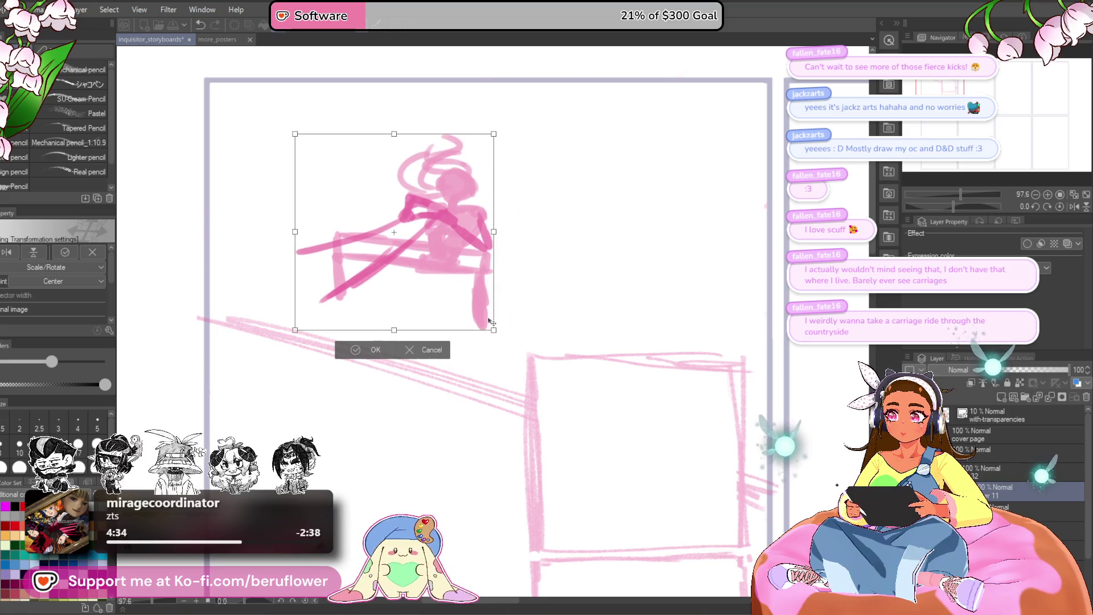
pyautogui.press('Return')
pyautogui.moveTo(529, 342); pyautogui.dragTo(492, 339)
pyautogui.hotkey('ctrl', 't')
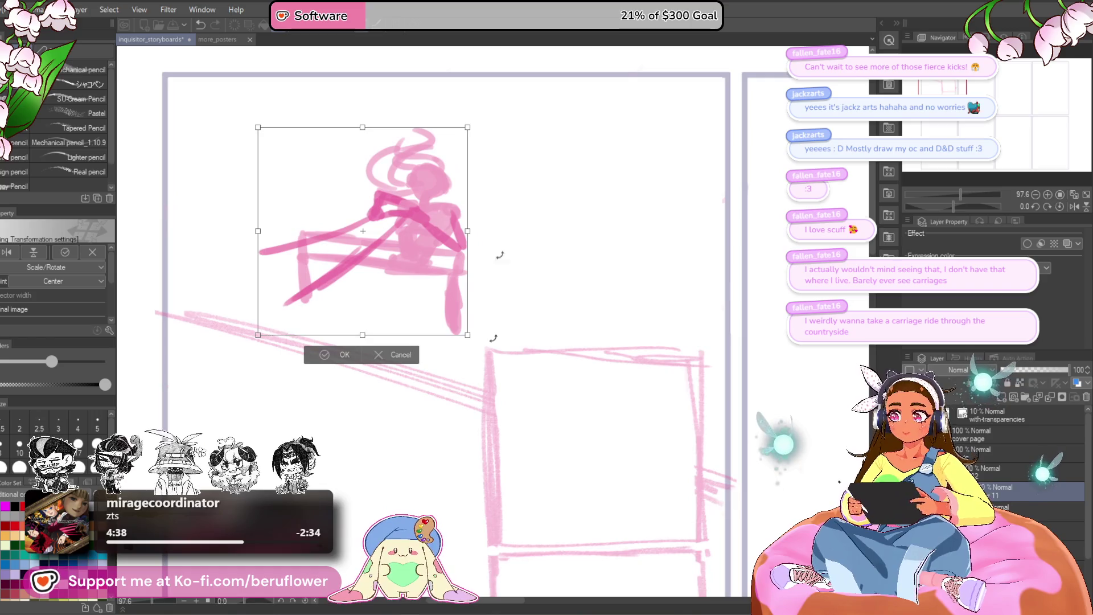
pyautogui.press('Return')
pyautogui.hotkey('ctrl', 't')
pyautogui.moveTo(486, 284); pyautogui.dragTo(482, 282)
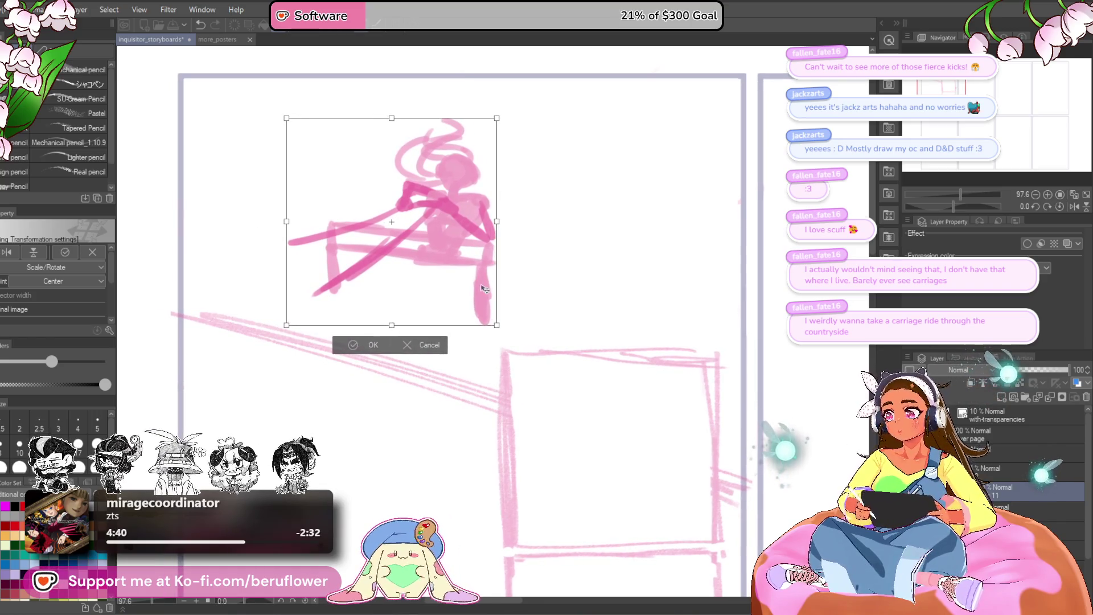
pyautogui.press('Return')
pyautogui.scroll(-1, 482, 223)
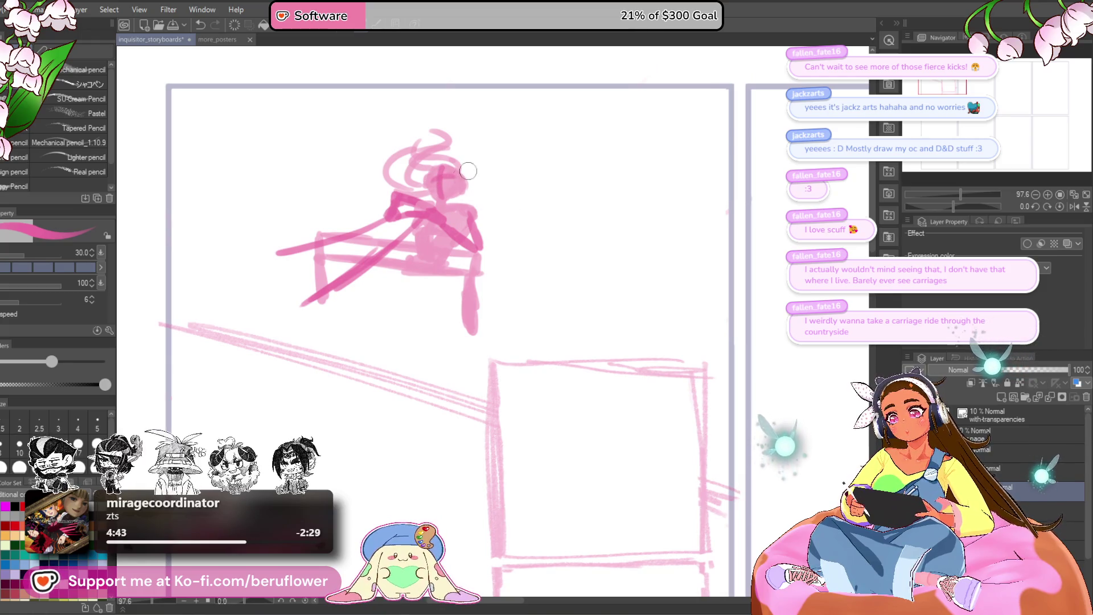
# Enlarge the figure, move it right and up, commit, and drop brush size to 17
pyautogui.hotkey('ctrl', 't')
pyautogui.moveTo(445, 172); pyautogui.dragTo(400, 271)
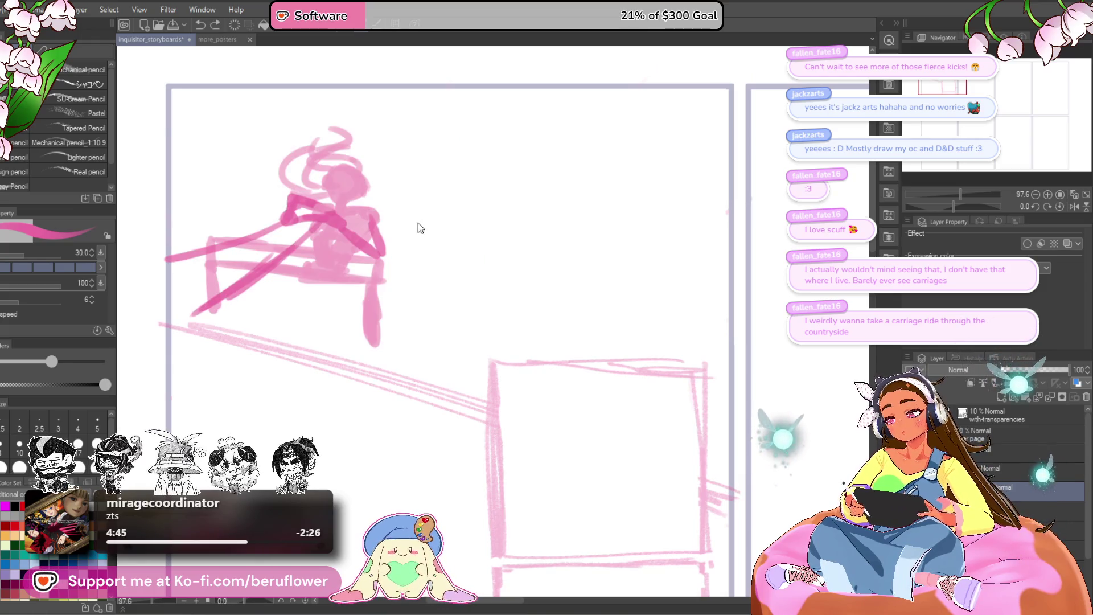
pyautogui.moveTo(329, 312)
pyautogui.mouseDown()
pyautogui.moveTo(467, 301)
pyautogui.moveTo(453, 309)
pyautogui.mouseUp()
pyautogui.press('Return')
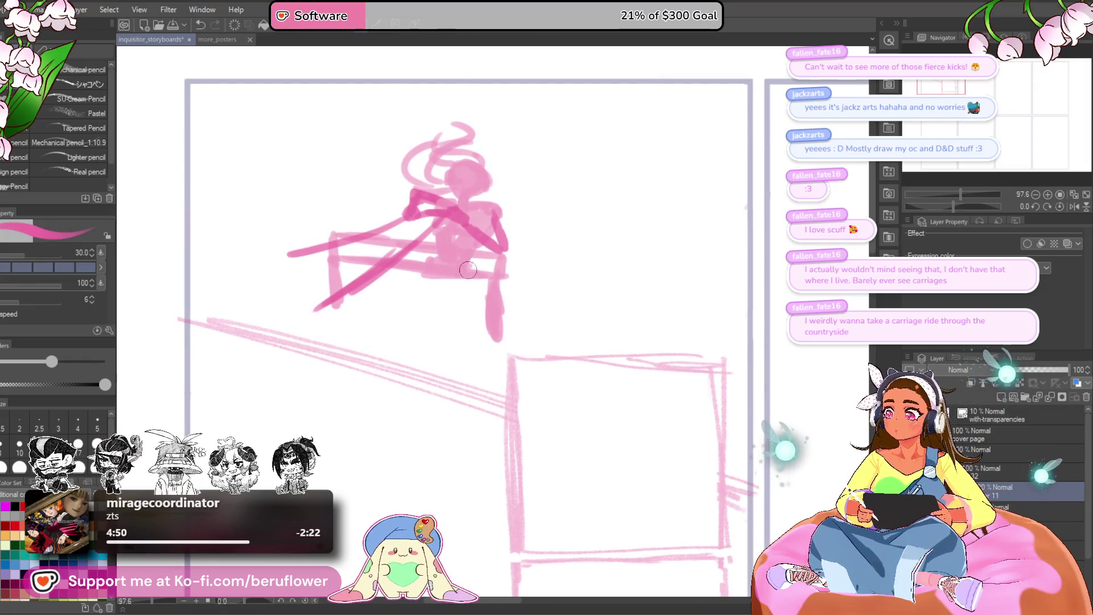
pyautogui.press('[')
pyautogui.press('[')
# Try torso and wedge strokes left of the figure, undoing each attempt
pyautogui.moveTo(503, 296)
pyautogui.mouseDown()
pyautogui.moveTo(497, 289)
pyautogui.moveTo(511, 297)
pyautogui.mouseUp()
pyautogui.moveTo(374, 235); pyautogui.dragTo(444, 227)
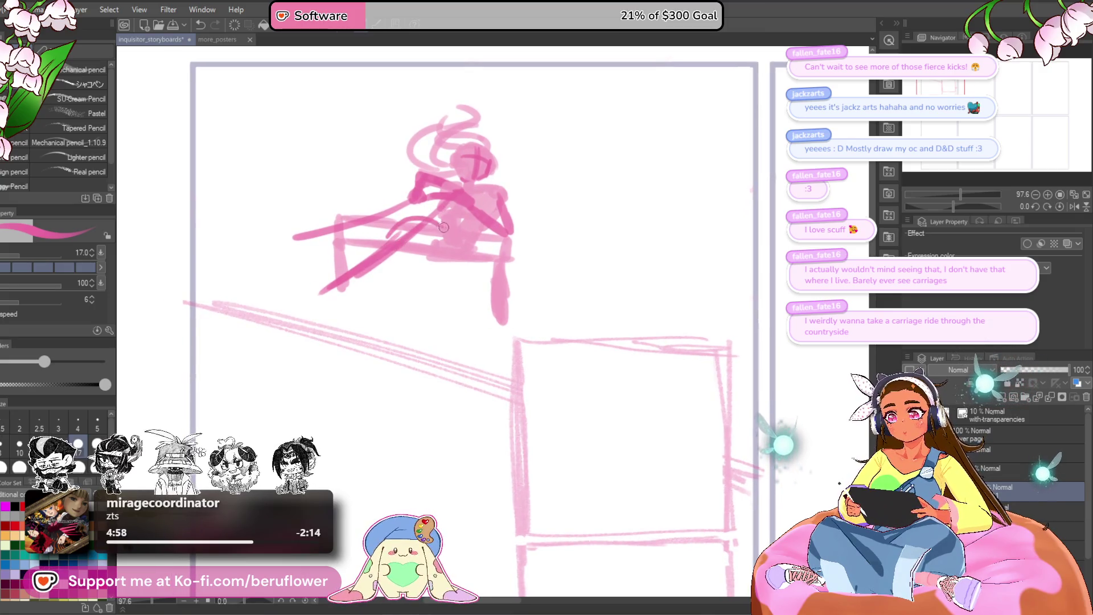
pyautogui.hotkey('ctrl', 'z')
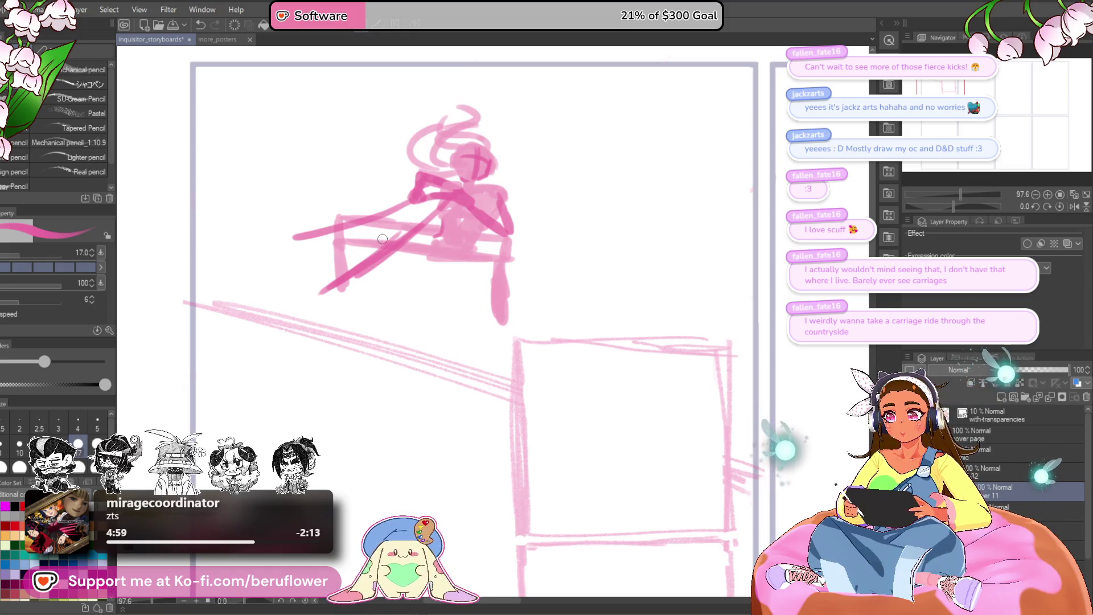
pyautogui.moveTo(427, 224)
pyautogui.mouseDown()
pyautogui.moveTo(440, 237)
pyautogui.moveTo(444, 224)
pyautogui.mouseUp()
pyautogui.hotkey('ctrl', 'z')
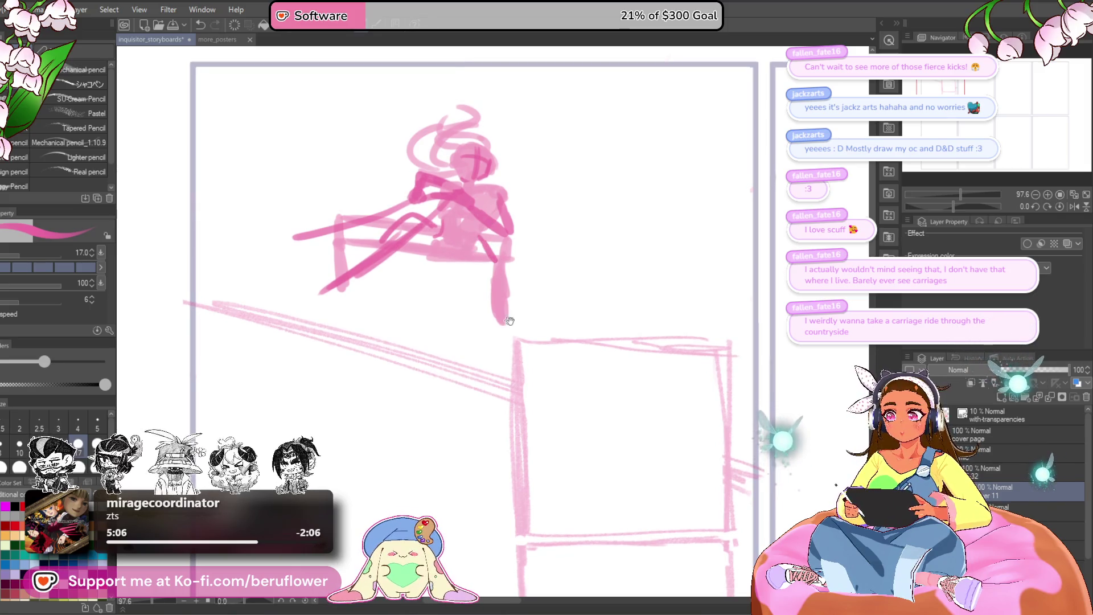
pyautogui.moveTo(510, 320); pyautogui.dragTo(501, 325)
pyautogui.moveTo(513, 279); pyautogui.dragTo(479, 312)
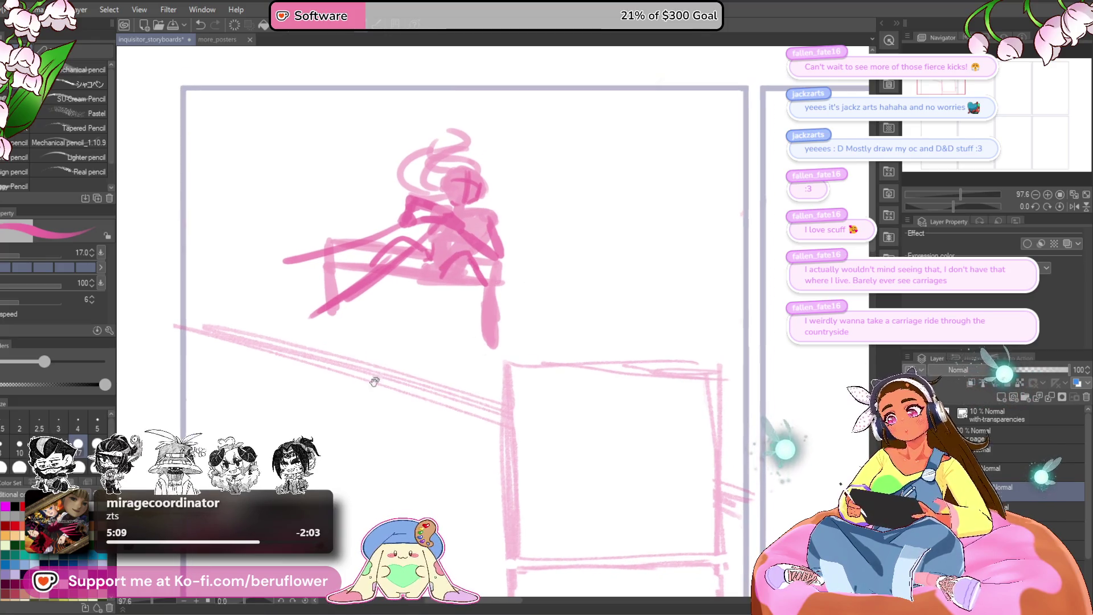
pyautogui.moveTo(373, 382); pyautogui.dragTo(414, 376)
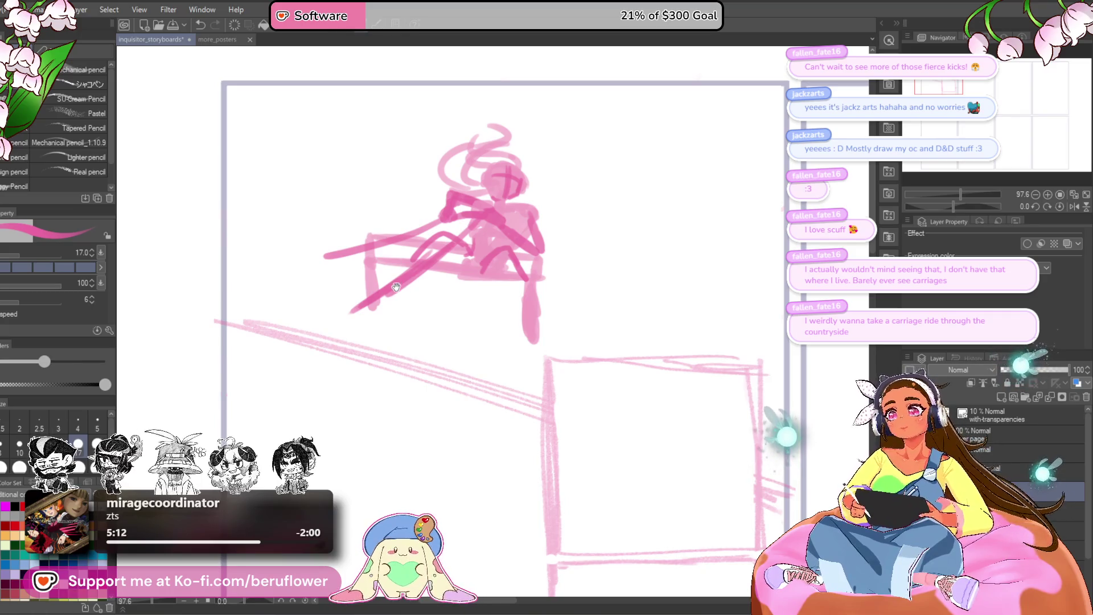
pyautogui.moveTo(243, 159)
pyautogui.mouseDown()
pyautogui.moveTo(253, 197)
pyautogui.moveTo(265, 192)
pyautogui.moveTo(261, 201)
pyautogui.moveTo(342, 274)
pyautogui.mouseUp()
pyautogui.moveTo(308, 235); pyautogui.dragTo(354, 282)
pyautogui.hotkey('ctrl', 'z')
pyautogui.hotkey('ctrl', 'z')
pyautogui.hotkey('ctrl', 'z')
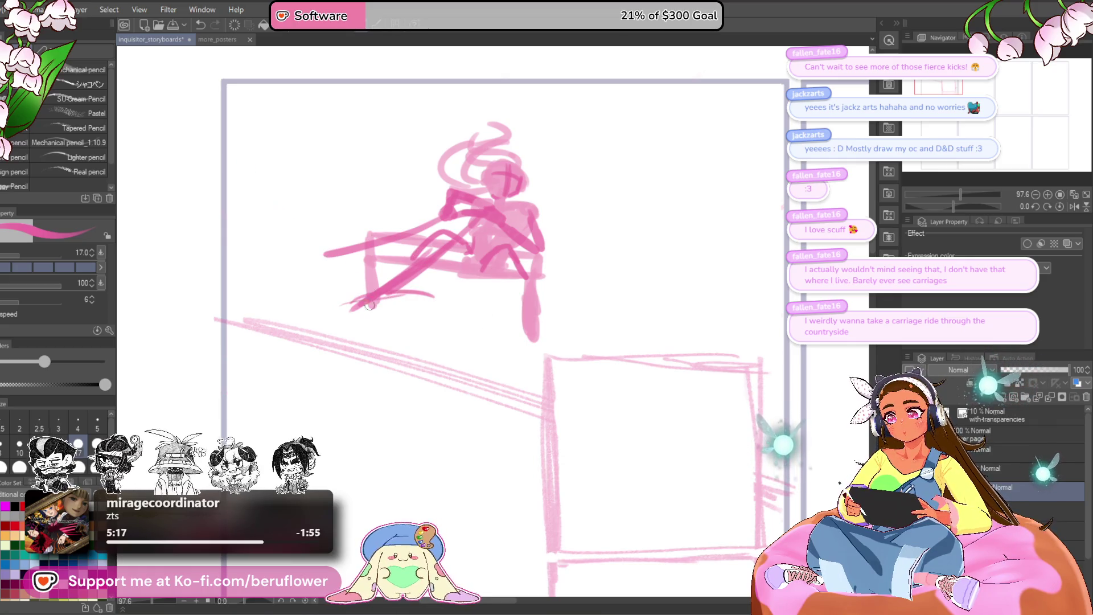
pyautogui.hotkey('ctrl', 'z')
pyautogui.scroll(1, 445, 222)
# Darken the figure's arm and leg lines with repeated diagonal strokes
pyautogui.moveTo(444, 224); pyautogui.dragTo(337, 256)
pyautogui.moveTo(465, 254); pyautogui.dragTo(478, 265)
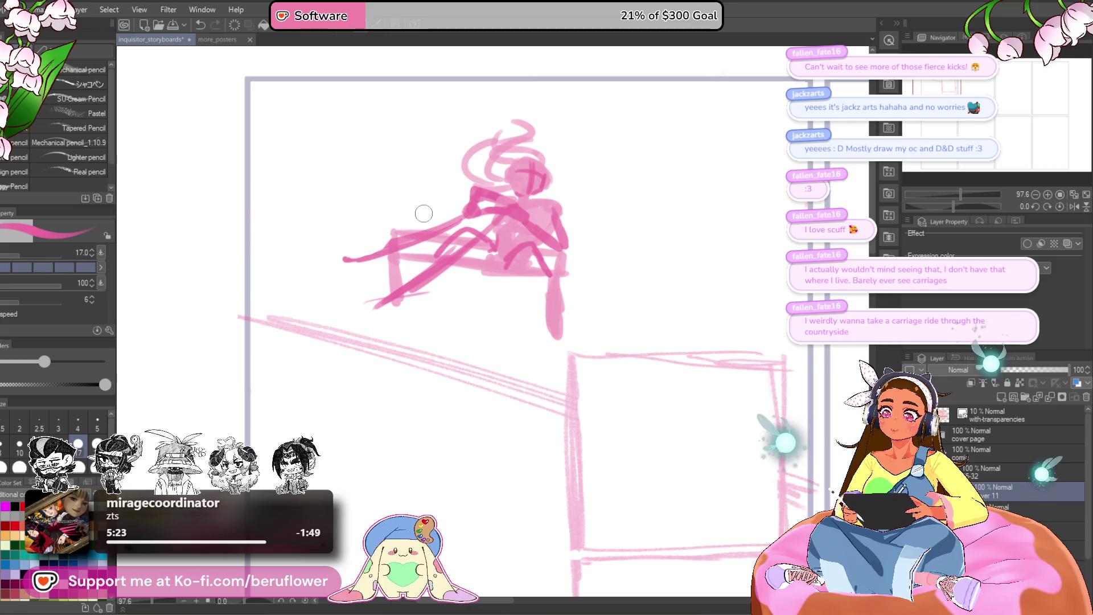
pyautogui.moveTo(466, 218); pyautogui.dragTo(360, 260)
pyautogui.moveTo(547, 359); pyautogui.dragTo(543, 345)
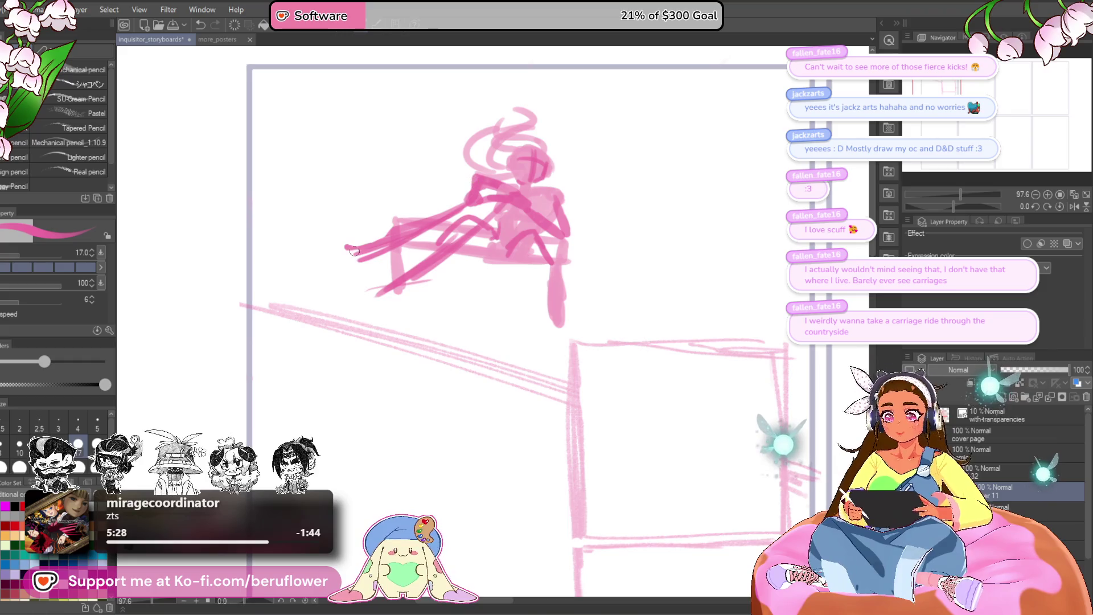
pyautogui.moveTo(346, 252); pyautogui.dragTo(257, 141)
pyautogui.hotkey('ctrl', 'z')
pyautogui.hotkey('ctrl', 'z')
pyautogui.moveTo(468, 245)
pyautogui.mouseDown()
pyautogui.moveTo(354, 238)
pyautogui.moveTo(393, 252)
pyautogui.mouseUp()
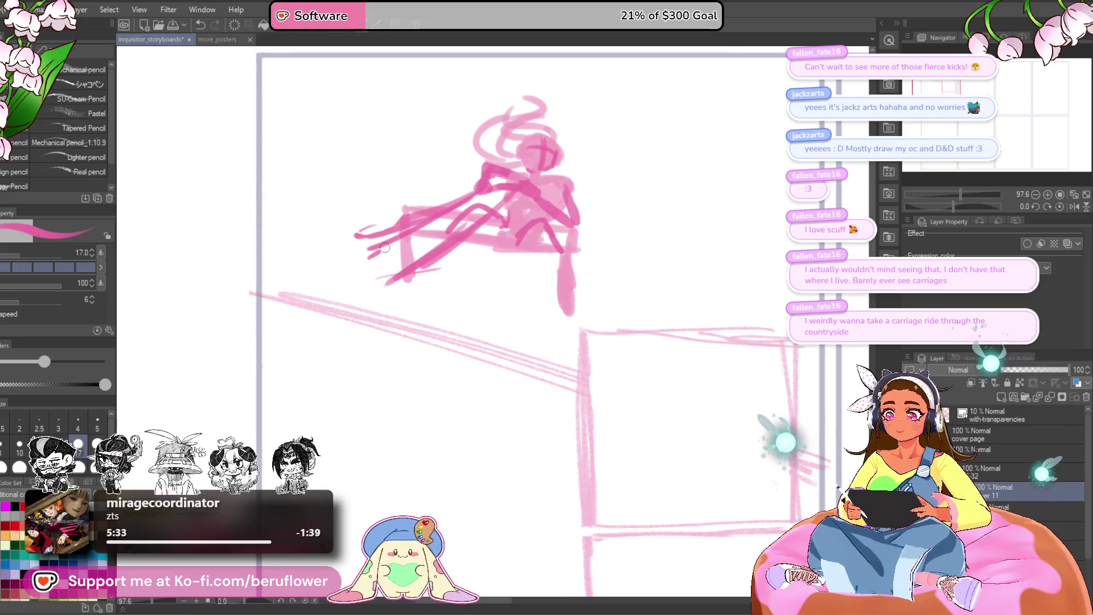
# After two undone trials, draw a purple crescent curve left of the figure
pyautogui.moveTo(440, 147); pyautogui.dragTo(427, 221)
pyautogui.hotkey('ctrl', 'z')
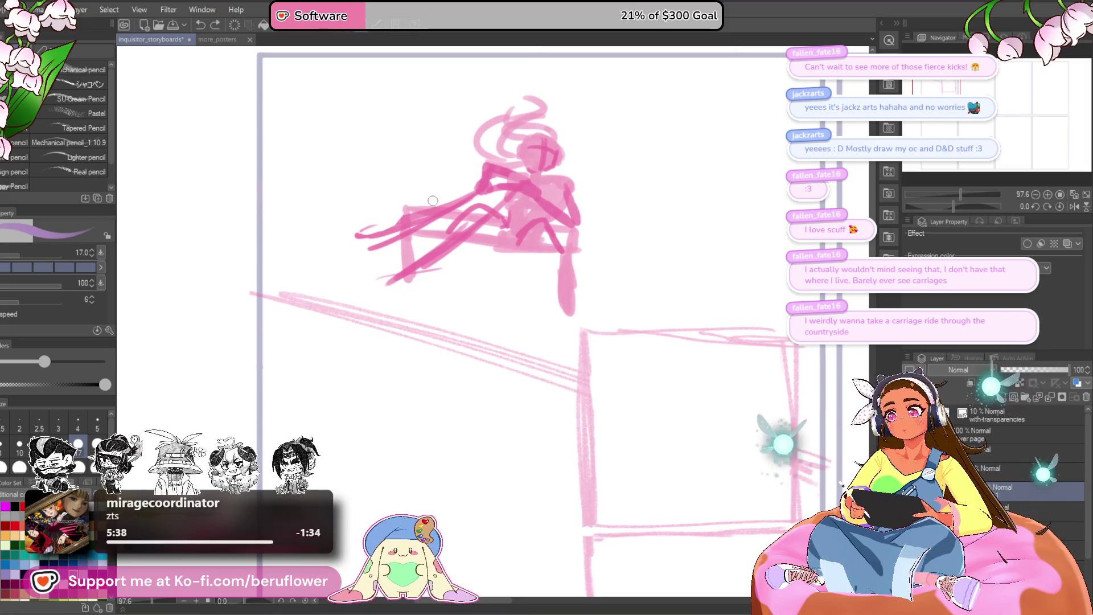
pyautogui.moveTo(444, 153); pyautogui.dragTo(395, 223)
pyautogui.hotkey('ctrl', 'z')
pyautogui.moveTo(411, 161); pyautogui.dragTo(380, 232)
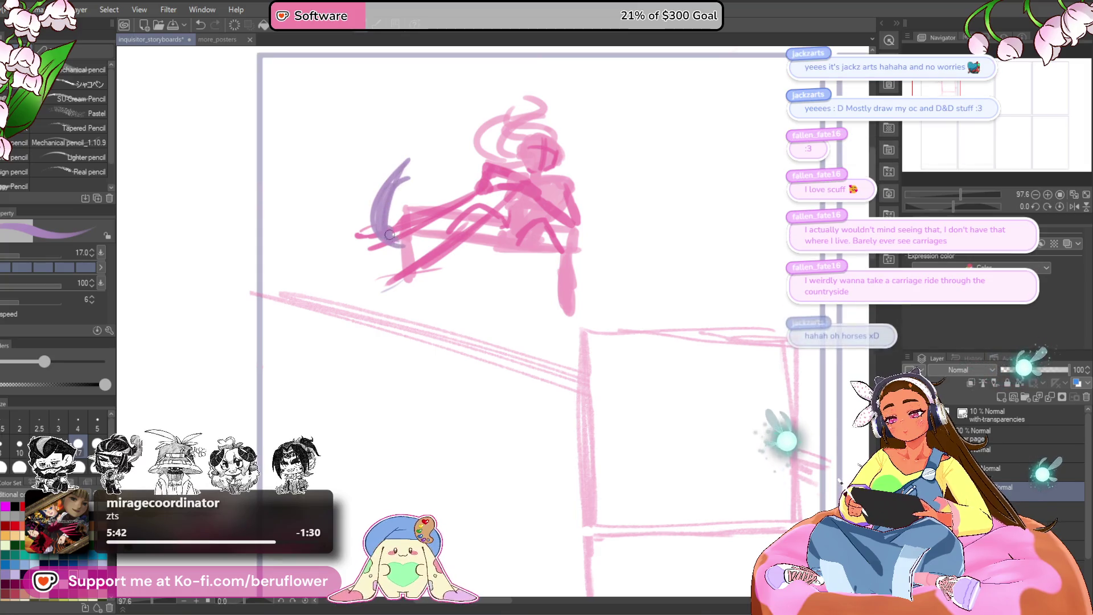
# Undo the purple curves and lay down a purple arc for the horse head's top
pyautogui.hotkey('ctrl', 'z')
pyautogui.hotkey('ctrl', 'z')
pyautogui.scroll(1, 420, 295)
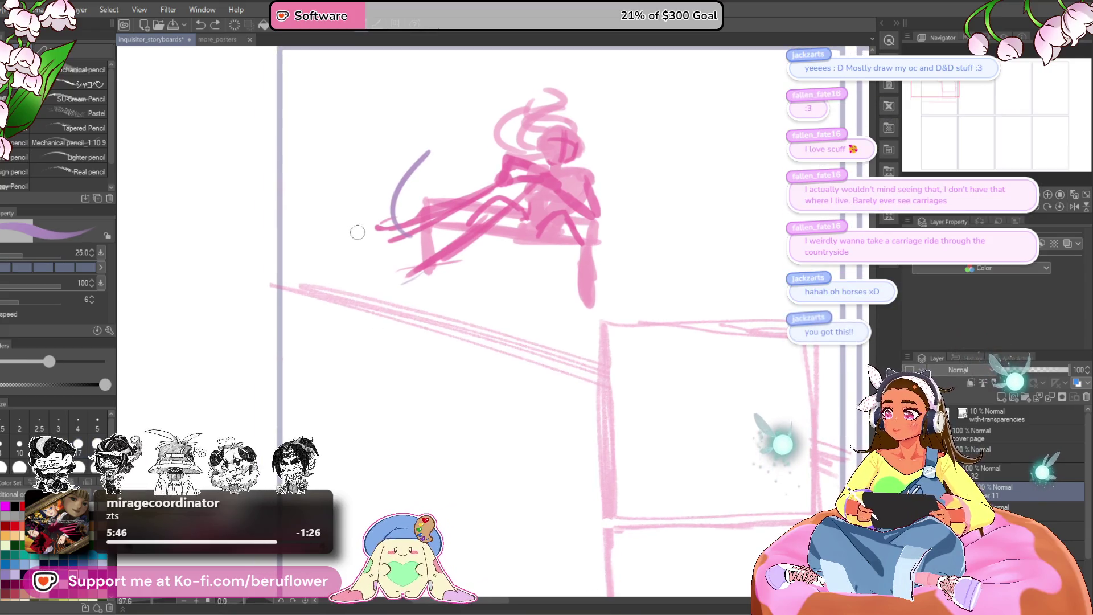
pyautogui.hotkey('ctrl', 'z')
pyautogui.moveTo(379, 167); pyautogui.dragTo(369, 256)
pyautogui.hotkey('ctrl', 'z')
pyautogui.moveTo(333, 151); pyautogui.dragTo(398, 154)
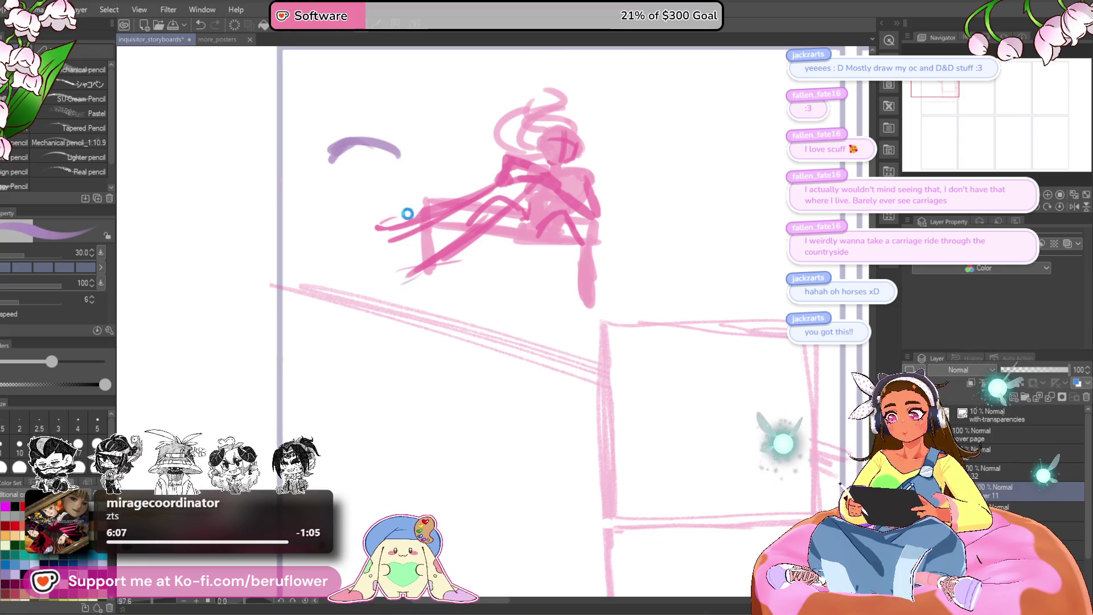
# Fill the purple head shape and add two upright ears, redoing a stray ear stroke
pyautogui.moveTo(397, 166); pyautogui.dragTo(402, 196)
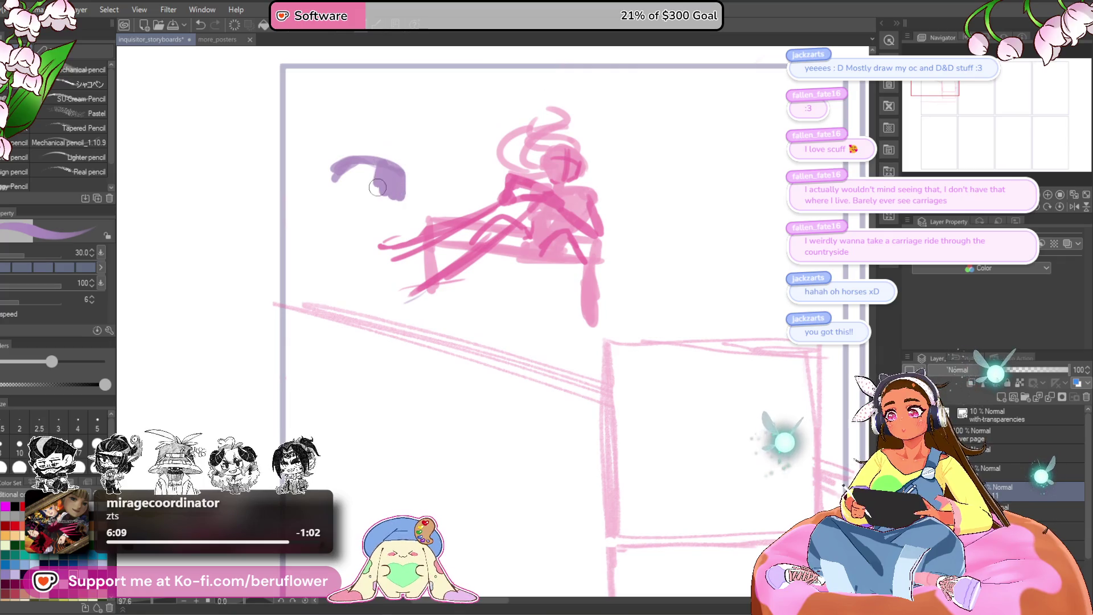
pyautogui.moveTo(357, 163)
pyautogui.mouseDown()
pyautogui.moveTo(337, 213)
pyautogui.moveTo(337, 94)
pyautogui.moveTo(337, 163)
pyautogui.moveTo(413, 113)
pyautogui.moveTo(401, 170)
pyautogui.mouseUp()
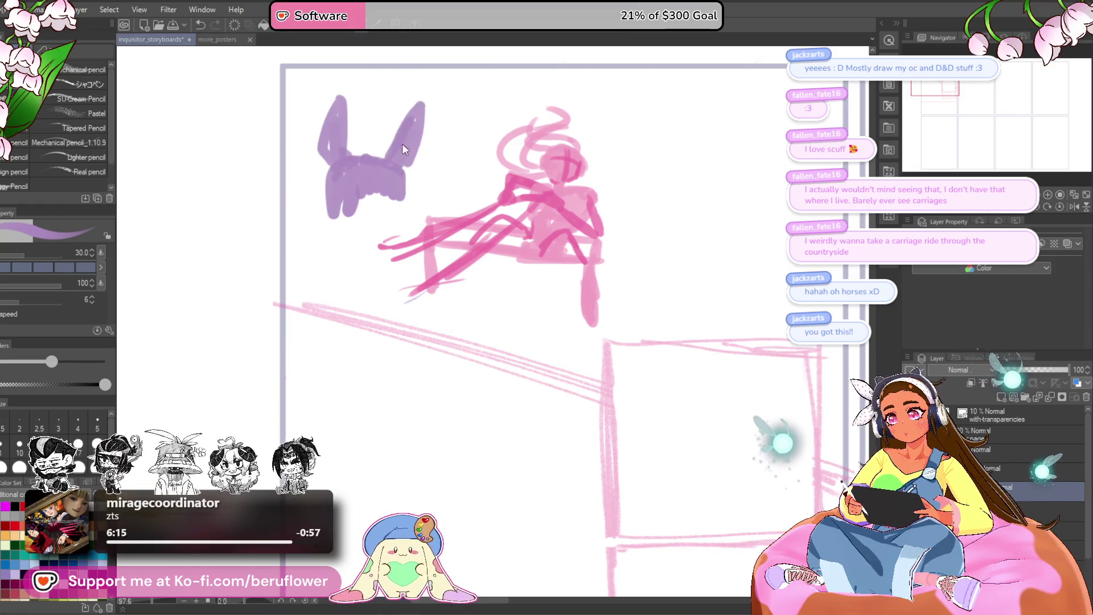
pyautogui.hotkey('ctrl', 'z')
pyautogui.hotkey('ctrl', 'z')
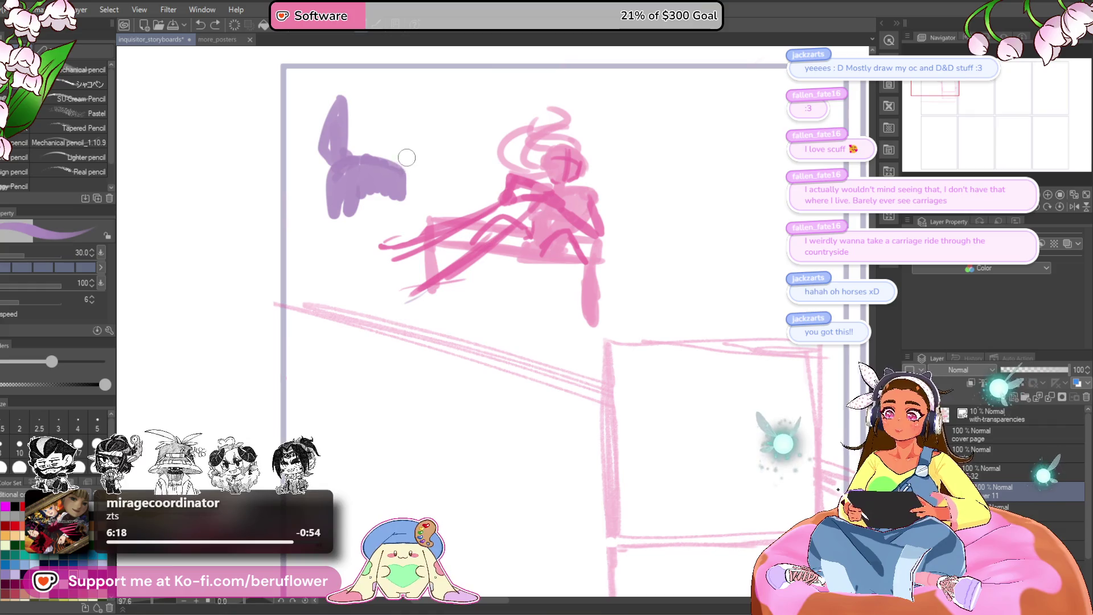
pyautogui.moveTo(401, 167)
pyautogui.mouseDown()
pyautogui.moveTo(420, 106)
pyautogui.moveTo(414, 171)
pyautogui.mouseUp()
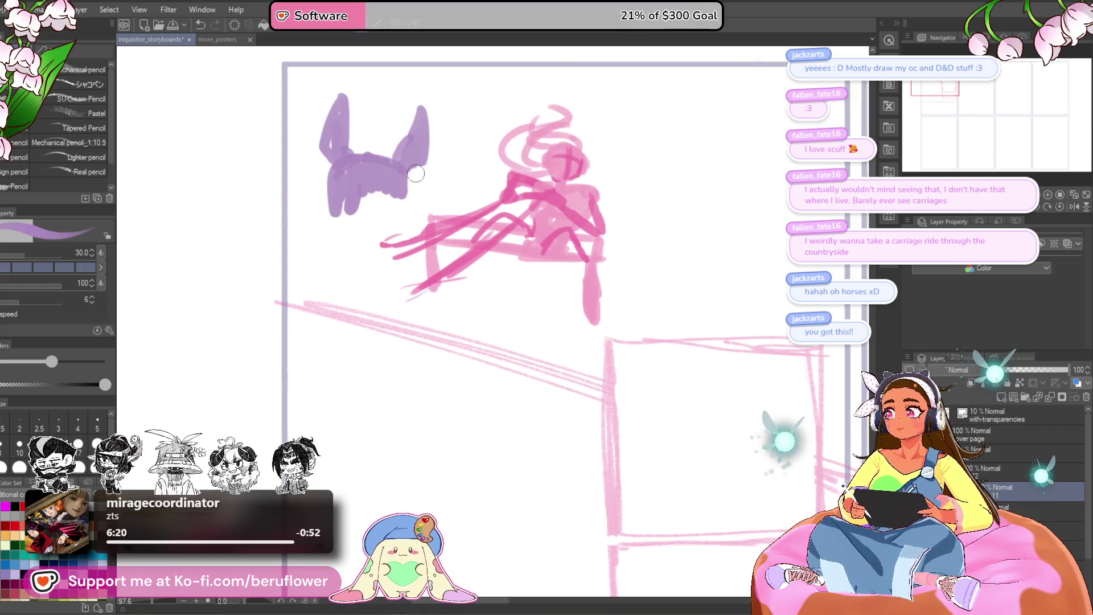
pyautogui.scroll(-1, 421, 179)
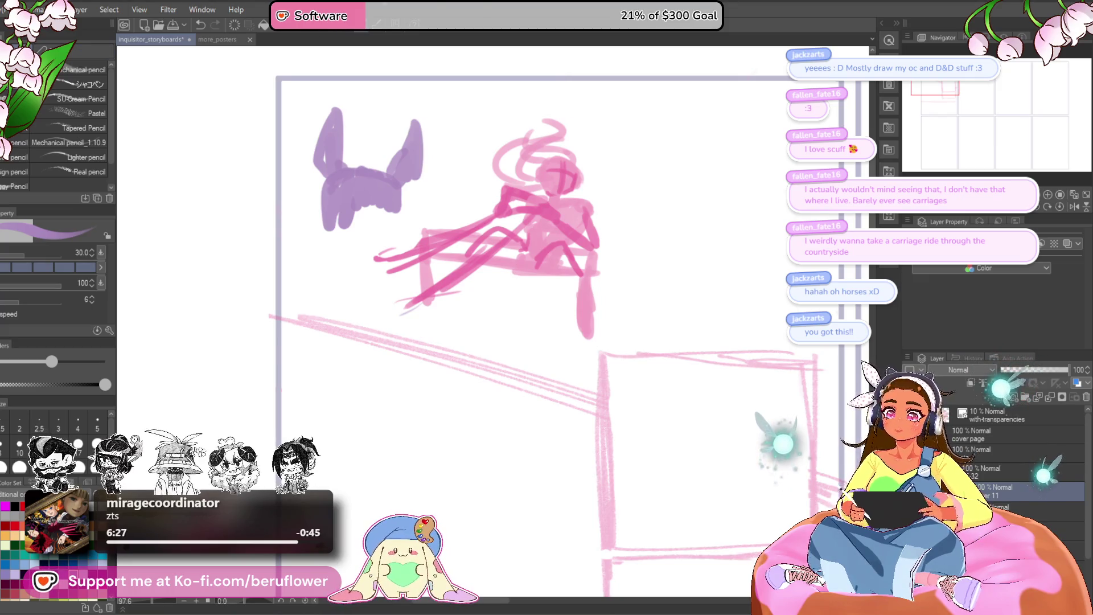
# Extend the purple head downward into a neck with a dark mark on it
pyautogui.moveTo(401, 145); pyautogui.dragTo(398, 230)
pyautogui.moveTo(329, 192)
pyautogui.mouseDown()
pyautogui.moveTo(325, 276)
pyautogui.moveTo(359, 213)
pyautogui.moveTo(384, 218)
pyautogui.mouseUp()
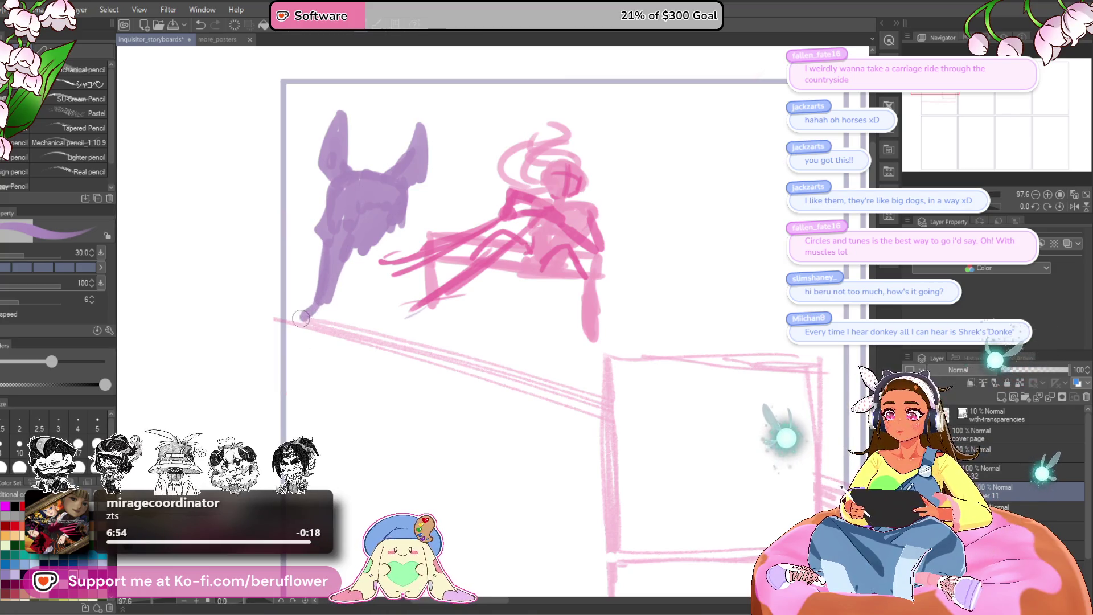
pyautogui.moveTo(322, 319)
pyautogui.mouseDown()
pyautogui.moveTo(329, 329)
pyautogui.moveTo(353, 267)
pyautogui.moveTo(346, 316)
pyautogui.mouseUp()
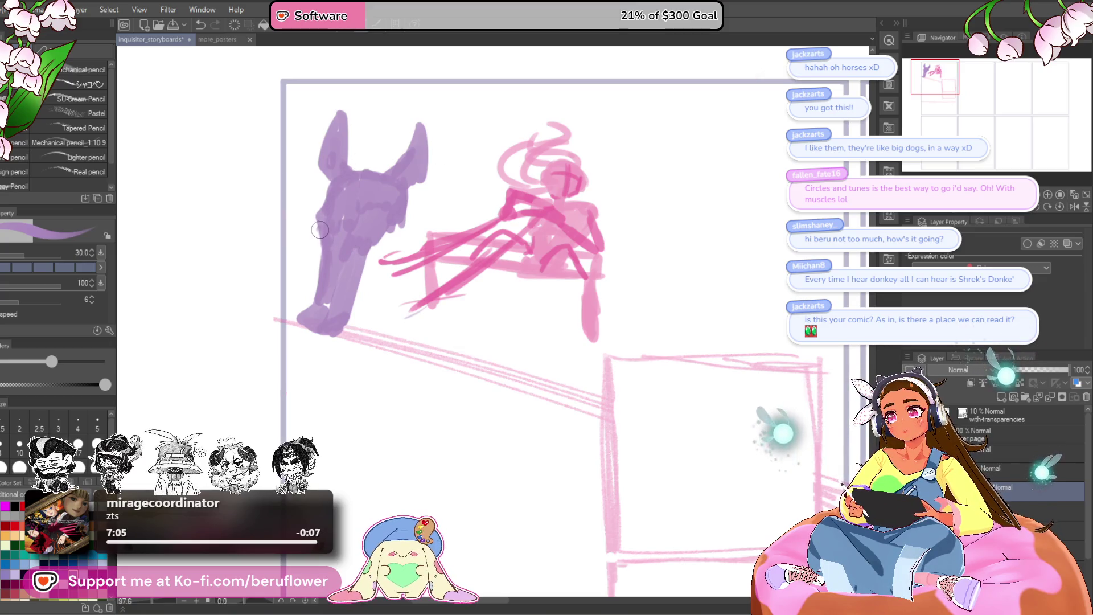
pyautogui.moveTo(322, 227); pyautogui.dragTo(316, 232)
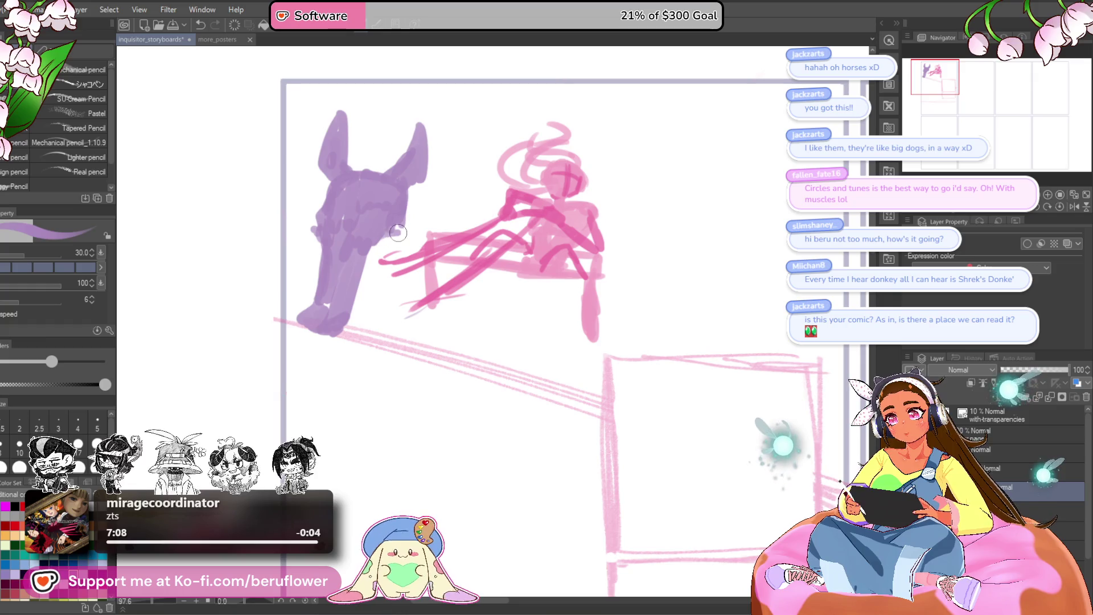
# Build up the horse's chest and leg with purple strokes and end the pending transform
pyautogui.moveTo(378, 247); pyautogui.dragTo(400, 233)
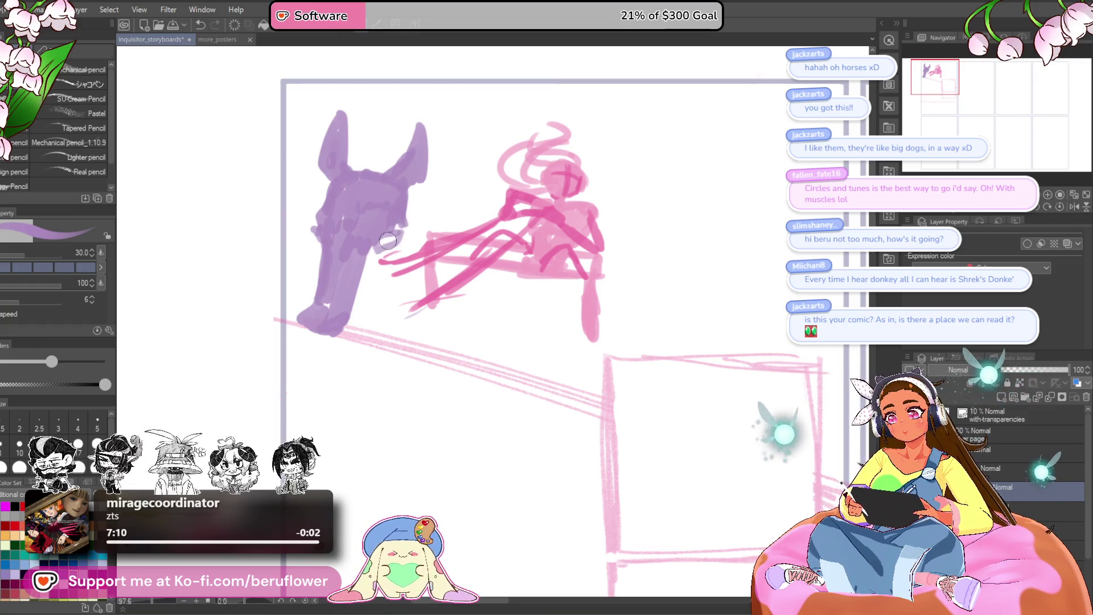
pyautogui.moveTo(404, 230)
pyautogui.mouseDown()
pyautogui.moveTo(401, 265)
pyautogui.moveTo(408, 258)
pyautogui.moveTo(363, 329)
pyautogui.moveTo(383, 263)
pyautogui.moveTo(367, 290)
pyautogui.mouseUp()
pyautogui.moveTo(385, 247); pyautogui.dragTo(393, 259)
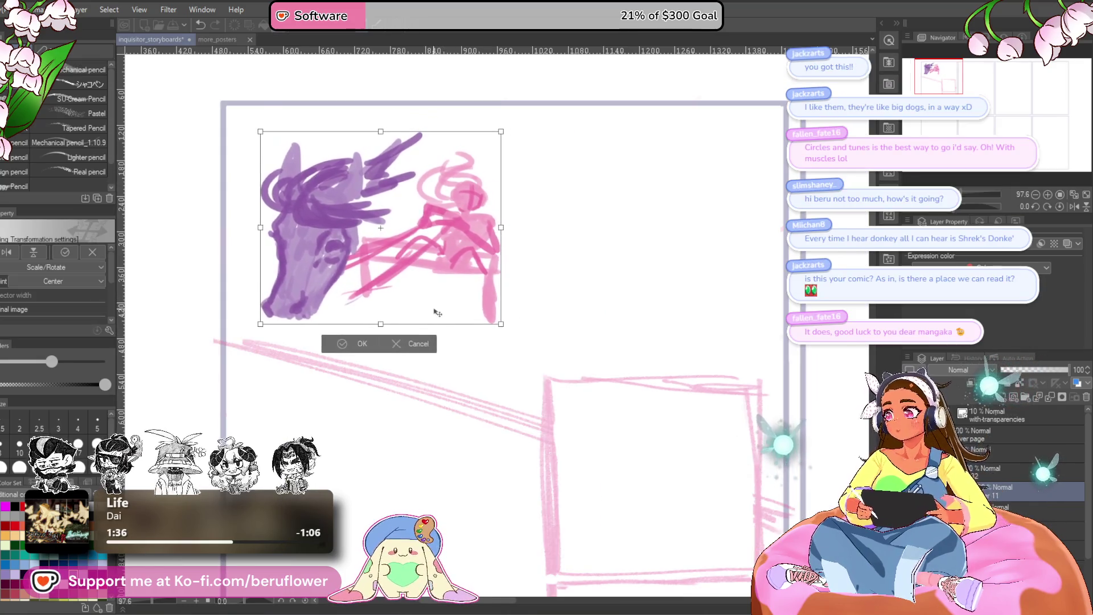
pyautogui.press('Return')
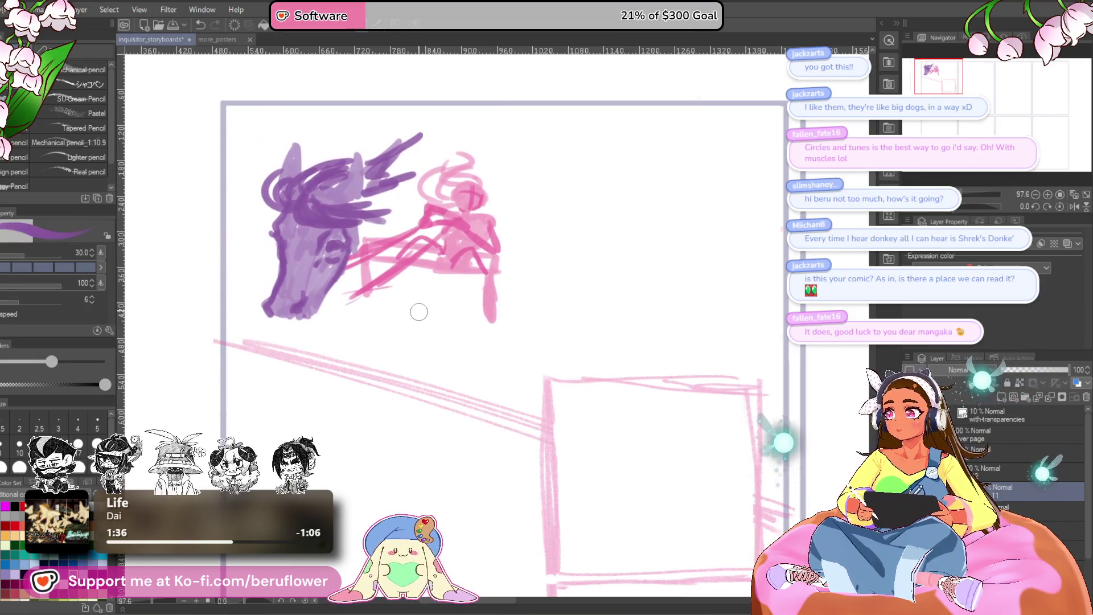
# Paint darker sweeping mane strokes and undo a muzzle overpaint
pyautogui.moveTo(322, 178); pyautogui.dragTo(395, 139)
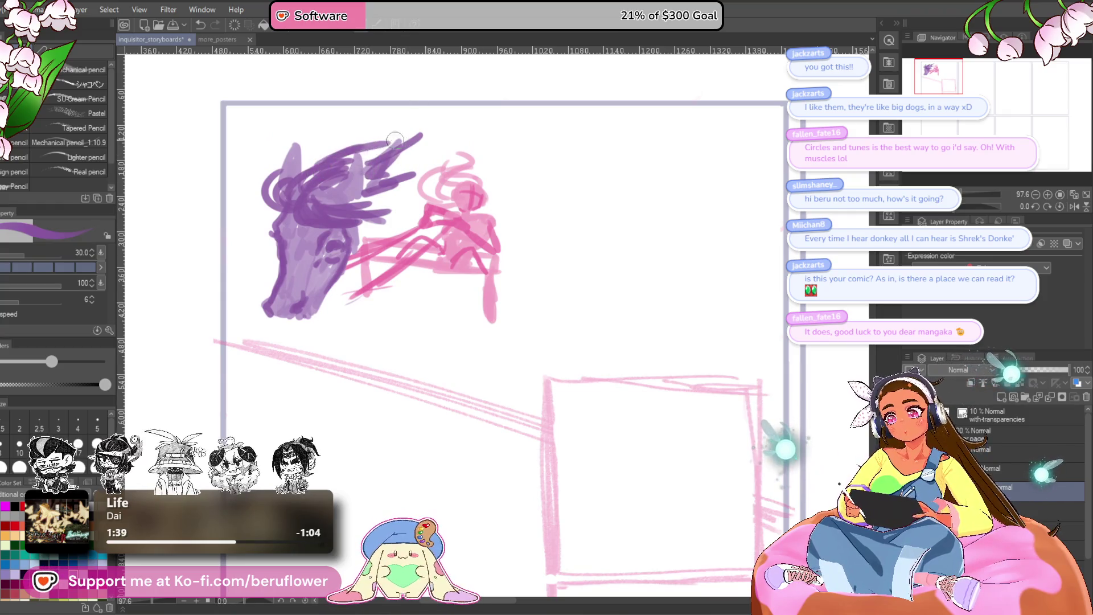
pyautogui.moveTo(368, 180); pyautogui.dragTo(427, 132)
pyautogui.moveTo(368, 201)
pyautogui.mouseDown()
pyautogui.moveTo(388, 194)
pyautogui.moveTo(427, 128)
pyautogui.mouseUp()
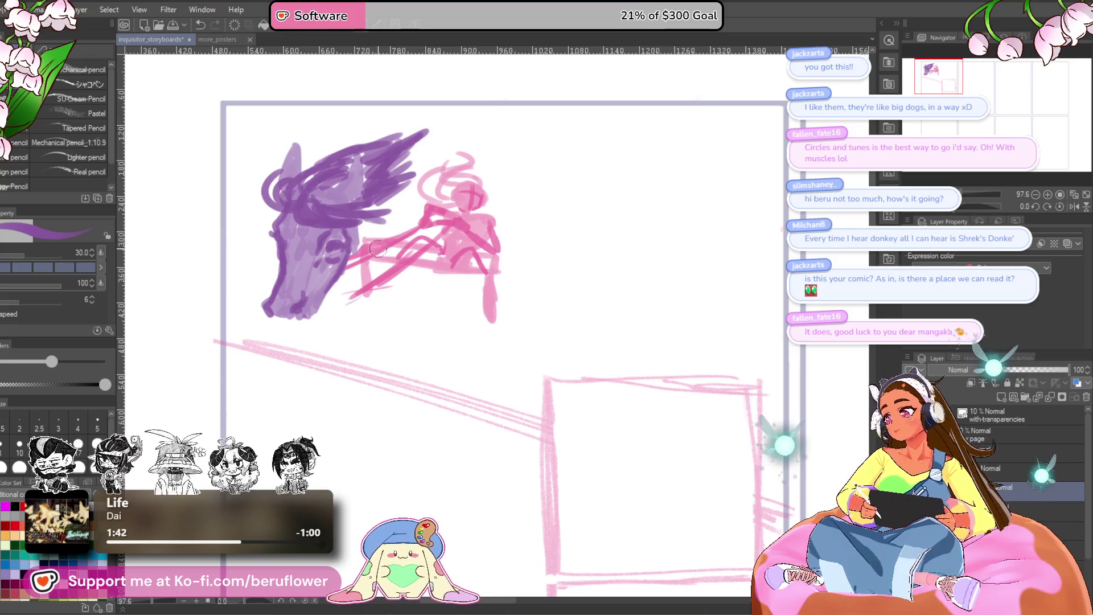
pyautogui.moveTo(354, 252)
pyautogui.mouseDown()
pyautogui.moveTo(389, 239)
pyautogui.moveTo(338, 299)
pyautogui.moveTo(357, 259)
pyautogui.mouseUp()
pyautogui.hotkey('ctrl', 'z')
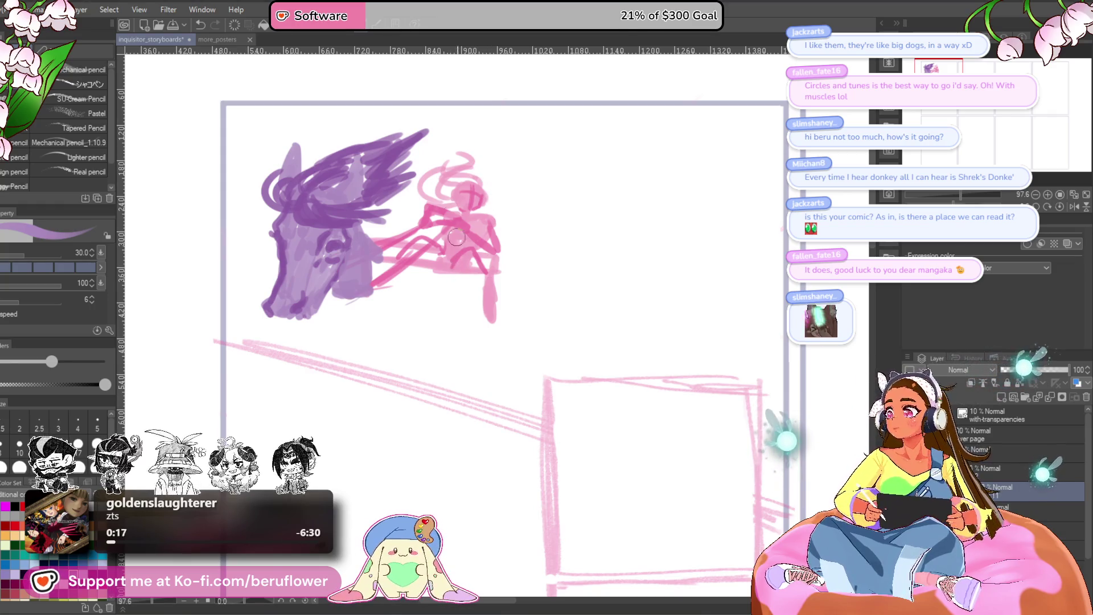
# Sketch a purple hoof below the figure and repaint the lower neck after undone tries
pyautogui.moveTo(365, 246); pyautogui.dragTo(466, 236)
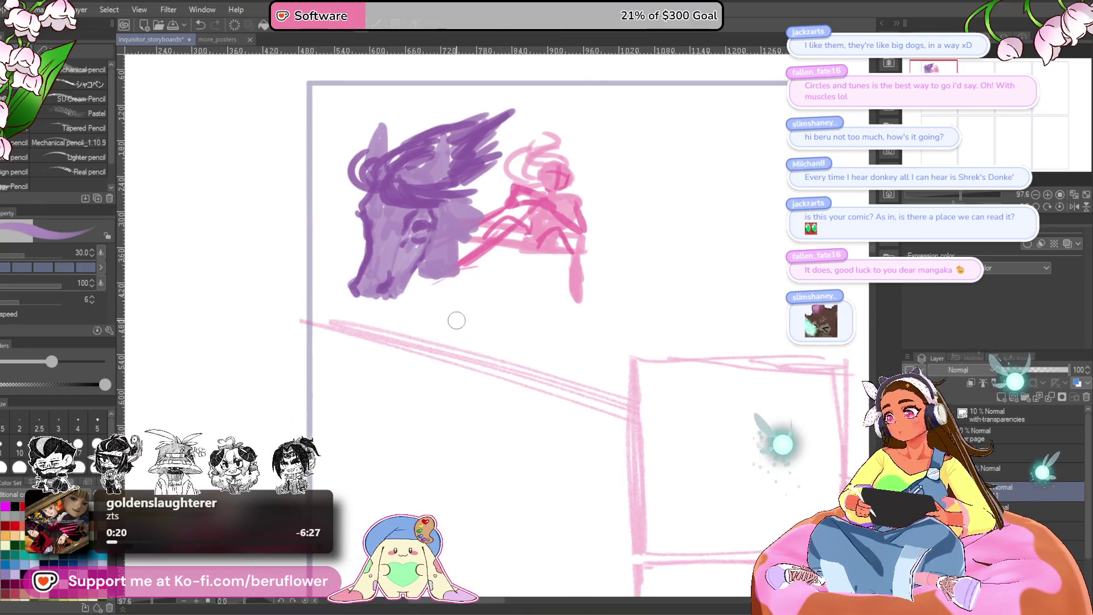
pyautogui.moveTo(456, 316)
pyautogui.mouseDown()
pyautogui.moveTo(419, 335)
pyautogui.moveTo(444, 331)
pyautogui.mouseUp()
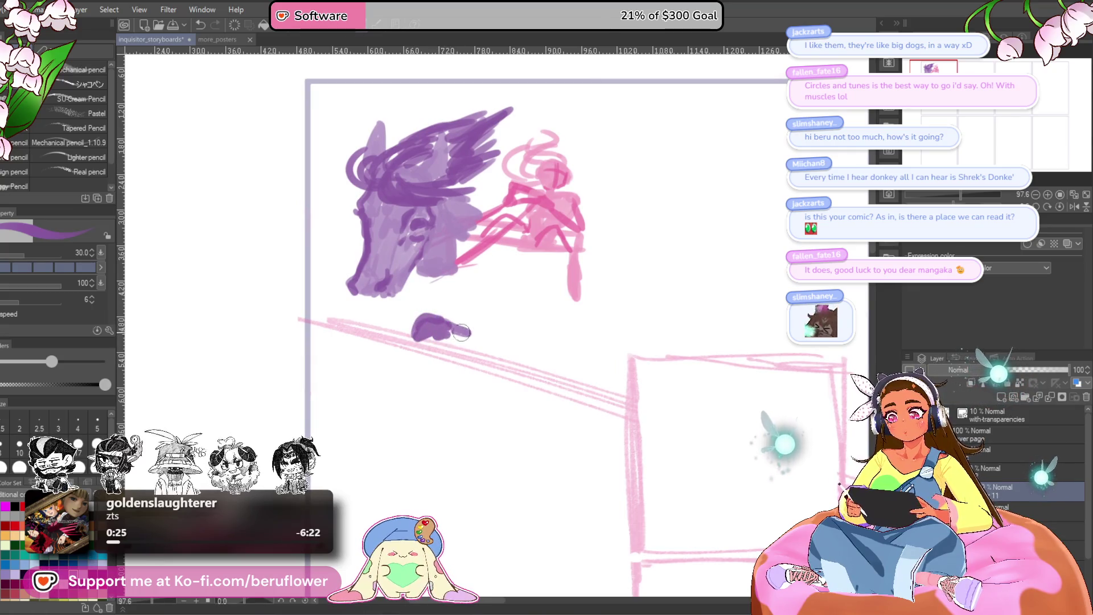
pyautogui.moveTo(478, 270); pyautogui.dragTo(521, 261)
pyautogui.hotkey('ctrl', 'z')
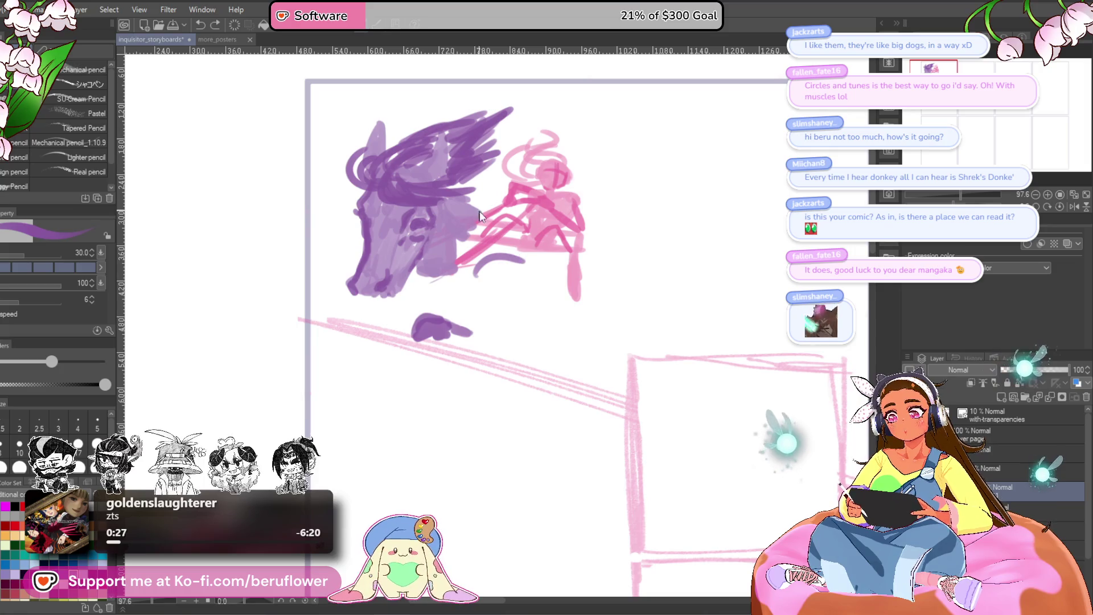
pyautogui.moveTo(479, 218); pyautogui.dragTo(482, 252)
pyautogui.hotkey('ctrl', 'z')
pyautogui.moveTo(438, 284)
pyautogui.mouseDown()
pyautogui.moveTo(456, 277)
pyautogui.moveTo(470, 244)
pyautogui.moveTo(492, 254)
pyautogui.mouseUp()
pyautogui.hotkey('ctrl', 'z')
pyautogui.moveTo(423, 261)
pyautogui.mouseDown()
pyautogui.moveTo(427, 286)
pyautogui.moveTo(448, 286)
pyautogui.mouseUp()
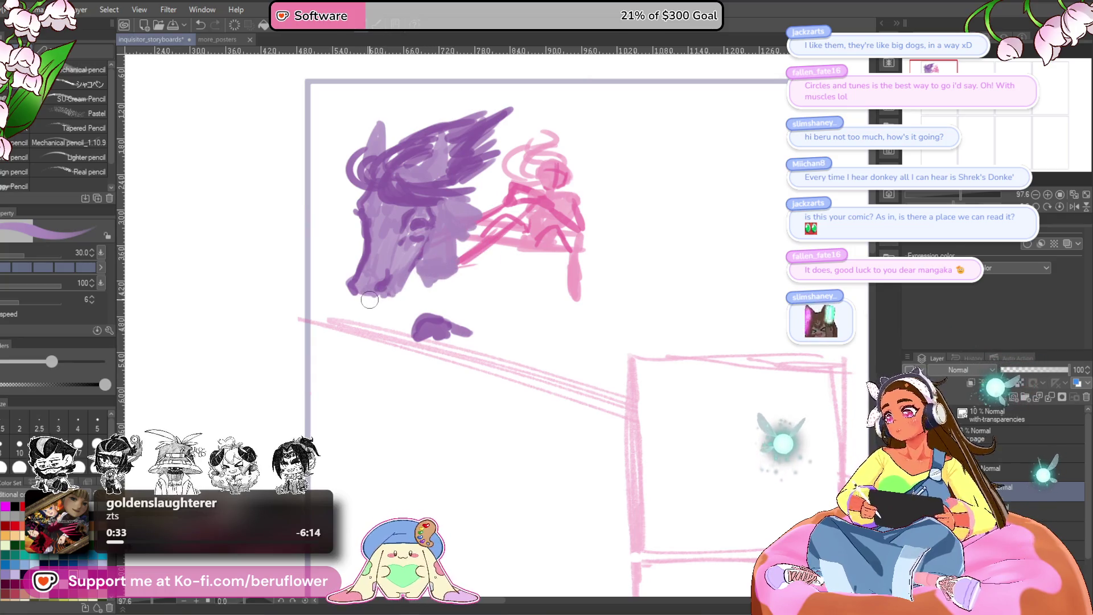
# Fill the lower head and line the neck edge, undoing the lower-jaw curve
pyautogui.moveTo(357, 297)
pyautogui.mouseDown()
pyautogui.moveTo(379, 306)
pyautogui.moveTo(446, 254)
pyautogui.mouseUp()
pyautogui.moveTo(398, 294)
pyautogui.mouseDown()
pyautogui.moveTo(494, 229)
pyautogui.moveTo(462, 252)
pyautogui.mouseUp()
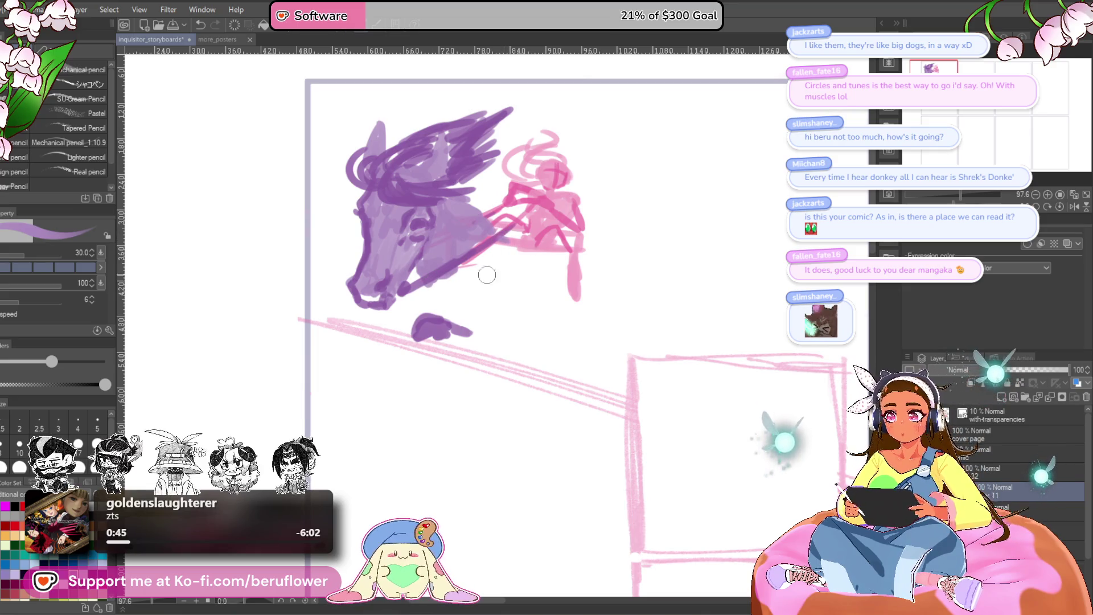
pyautogui.moveTo(492, 252)
pyautogui.mouseDown()
pyautogui.moveTo(517, 256)
pyautogui.moveTo(452, 303)
pyautogui.mouseUp()
pyautogui.moveTo(427, 282)
pyautogui.mouseDown()
pyautogui.moveTo(496, 256)
pyautogui.moveTo(479, 299)
pyautogui.mouseUp()
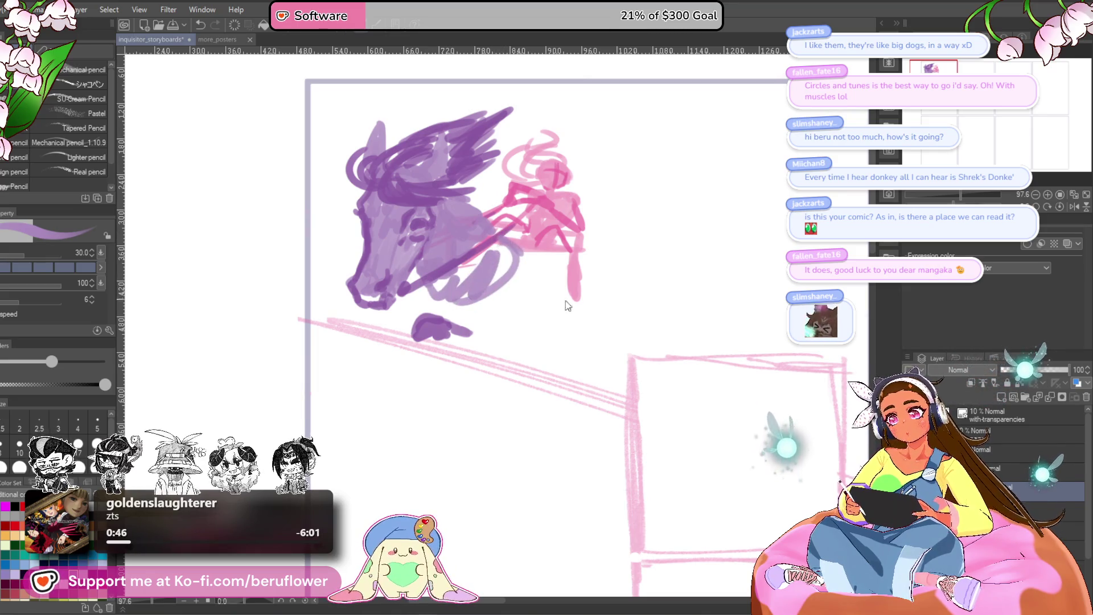
pyautogui.hotkey('ctrl', 'z')
pyautogui.hotkey('ctrl', 'z')
# Darken the muzzle, jaw and area below the head, then pick the lasso tool
pyautogui.moveTo(474, 209); pyautogui.dragTo(525, 240)
pyautogui.moveTo(475, 205)
pyautogui.mouseDown()
pyautogui.moveTo(525, 223)
pyautogui.moveTo(506, 220)
pyautogui.mouseUp()
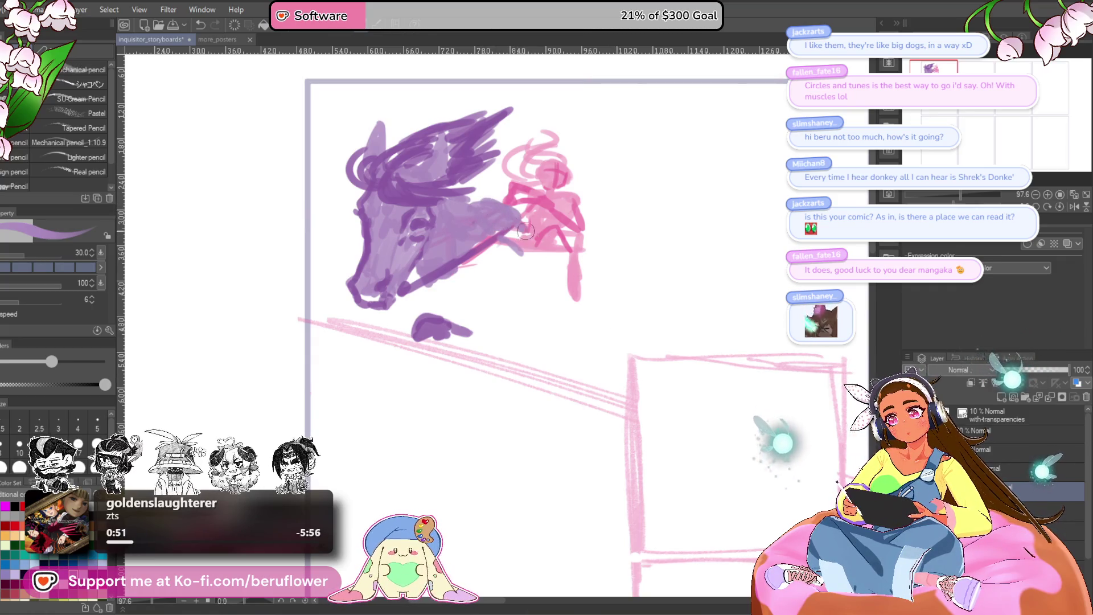
pyautogui.moveTo(460, 193); pyautogui.dragTo(491, 222)
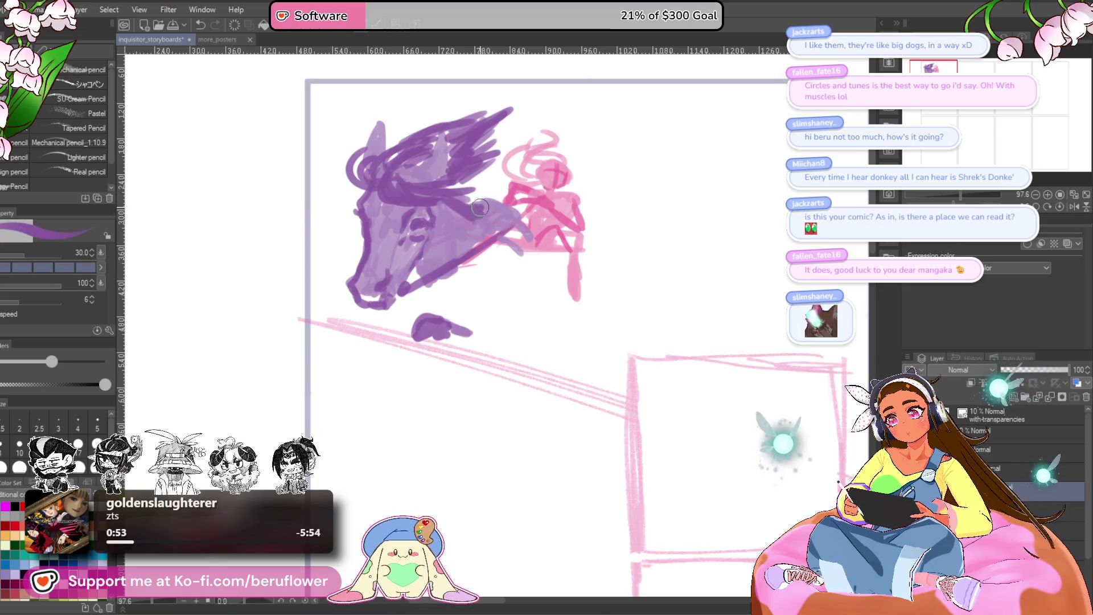
pyautogui.moveTo(415, 271)
pyautogui.mouseDown()
pyautogui.moveTo(431, 239)
pyautogui.moveTo(435, 272)
pyautogui.moveTo(449, 251)
pyautogui.mouseUp()
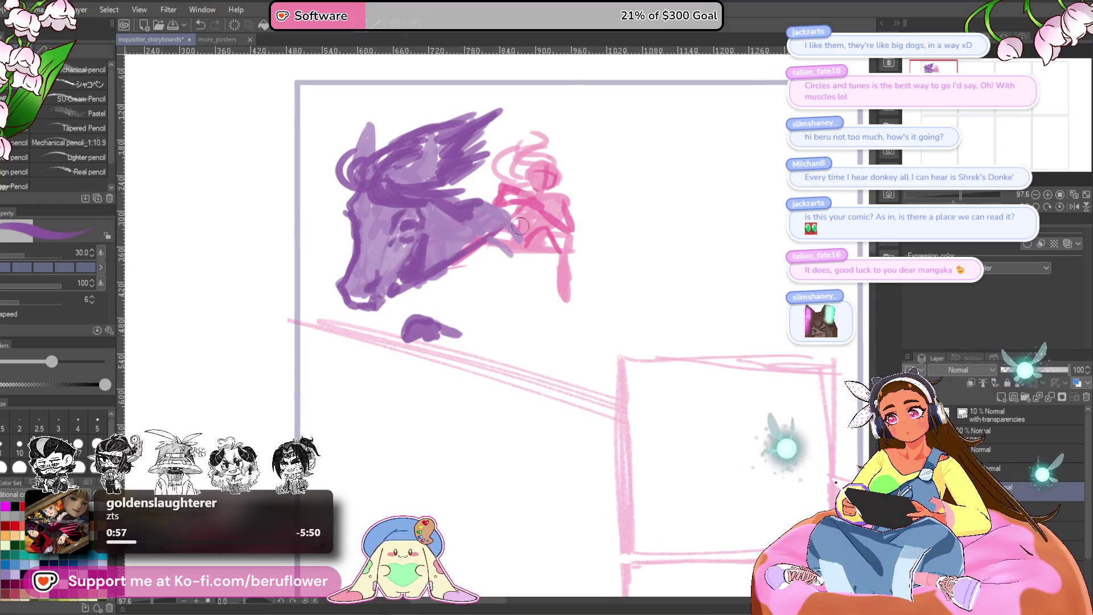
pyautogui.moveTo(589, 357)
pyautogui.mouseDown()
pyautogui.moveTo(576, 363)
pyautogui.moveTo(538, 341)
pyautogui.mouseUp()
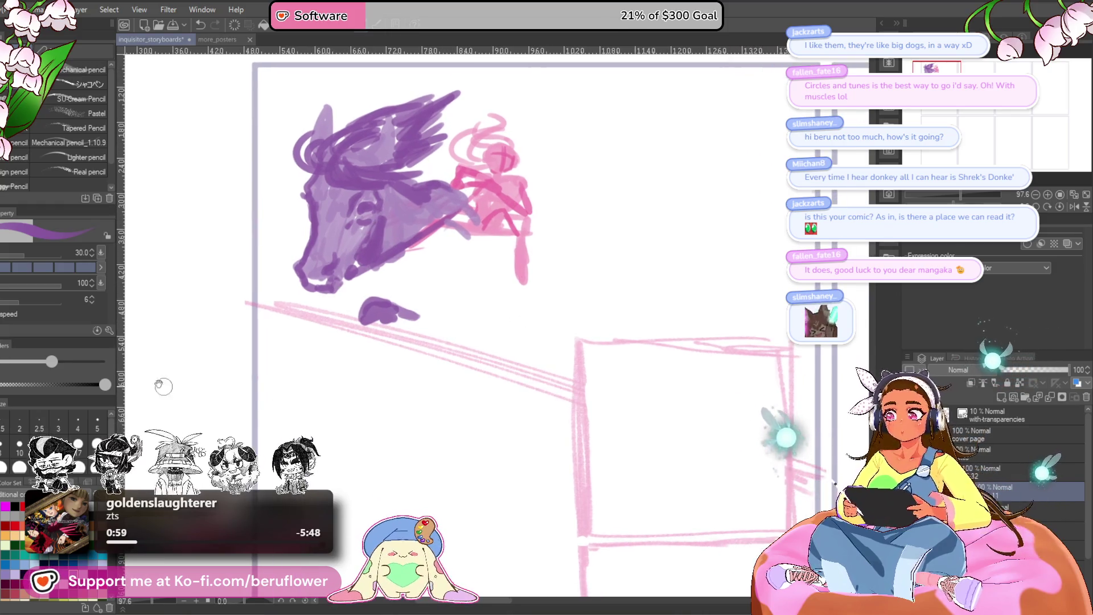
pyautogui.press('l')
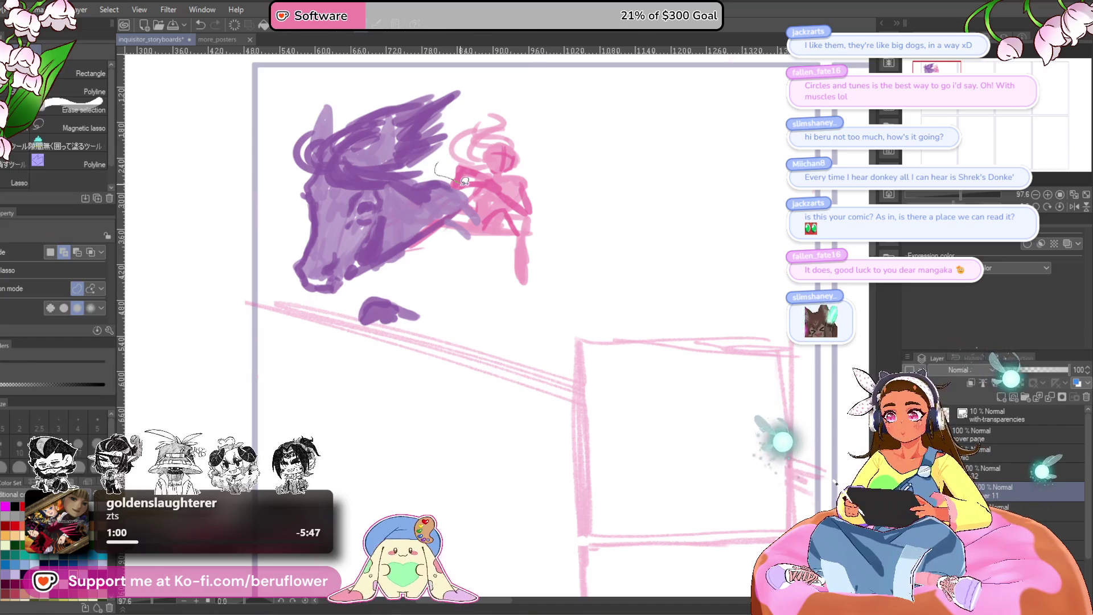
# Lasso the pink figure and move it right, away from the horse's head, then deselect
pyautogui.moveTo(461, 213); pyautogui.dragTo(478, 101)
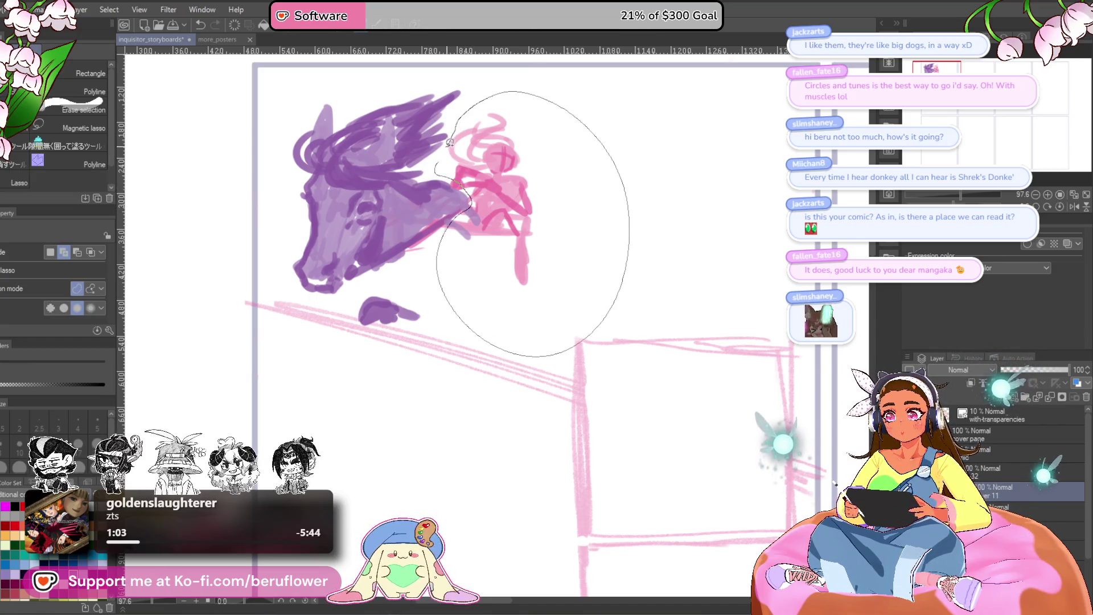
pyautogui.hotkey('ctrl', 't')
pyautogui.moveTo(581, 214); pyautogui.dragTo(676, 248)
pyautogui.press('Return')
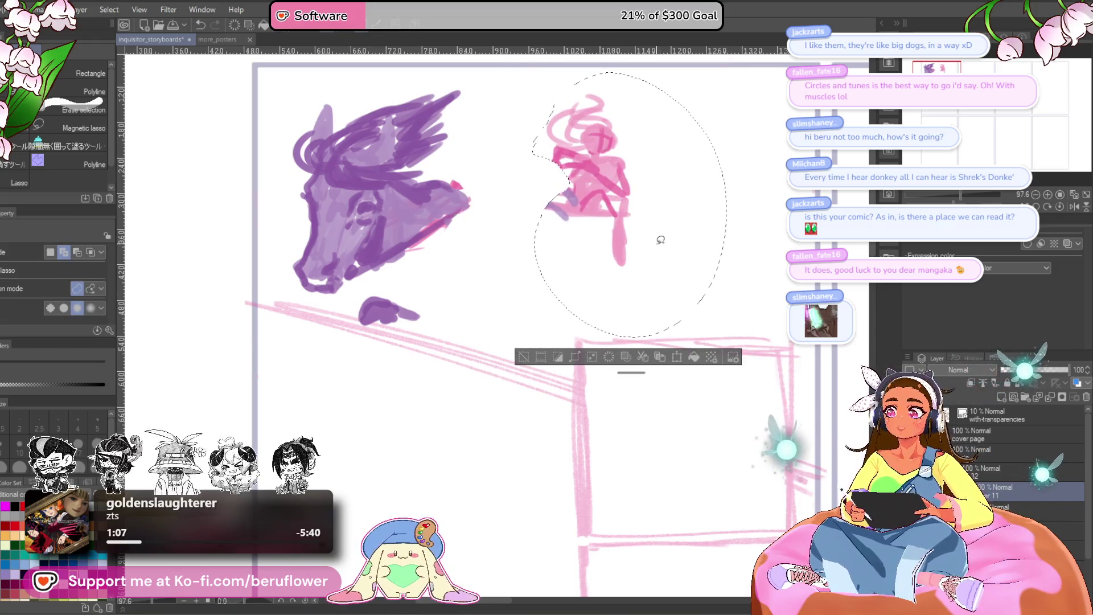
pyautogui.hotkey('ctrl', 'd')
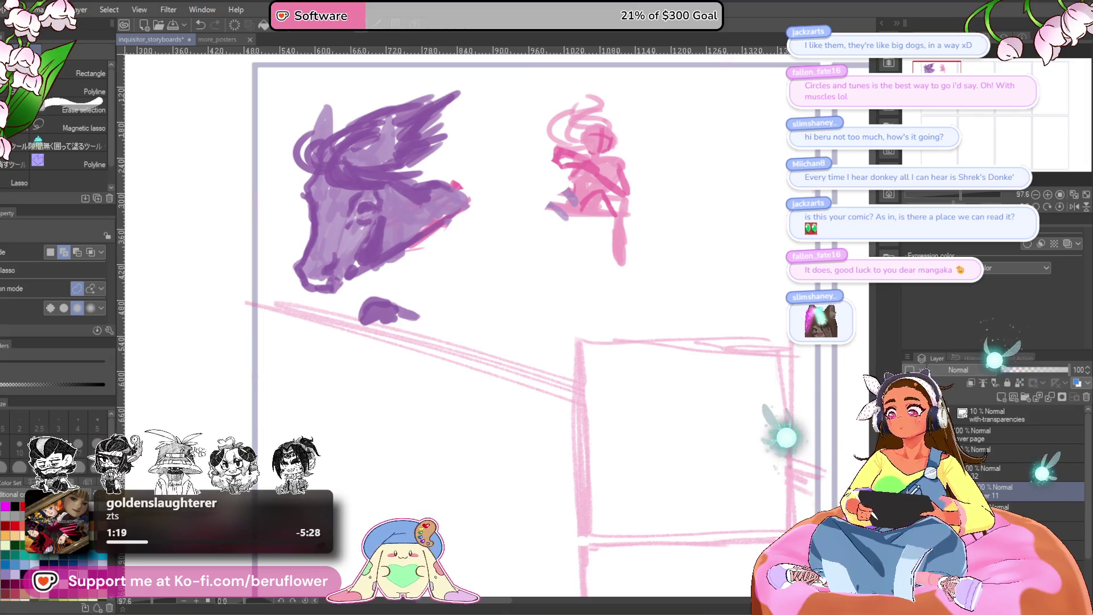
pyautogui.press('p')
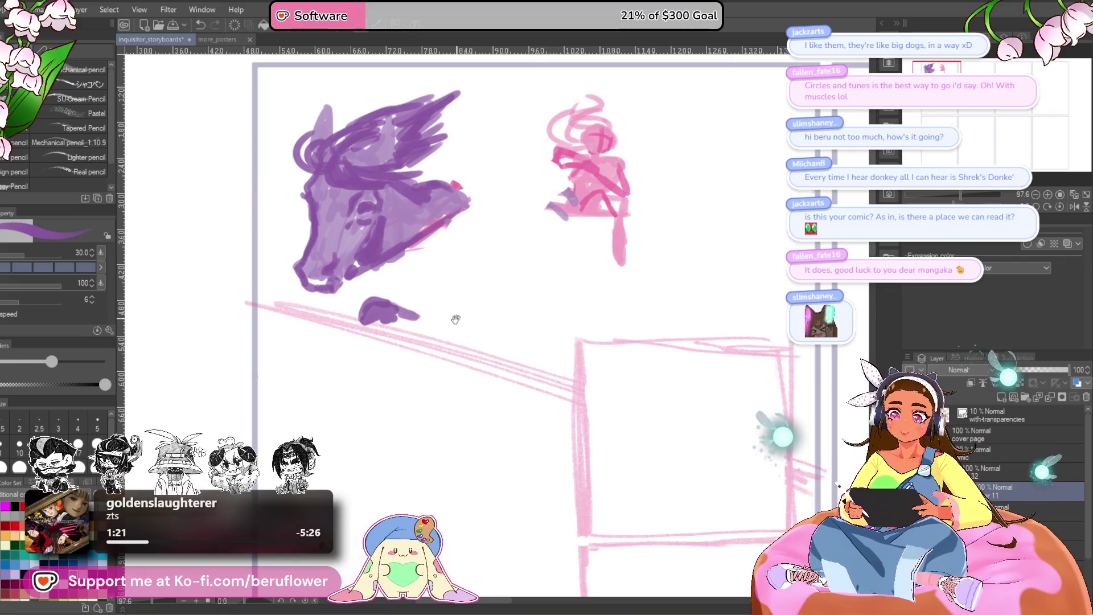
pyautogui.moveTo(455, 318)
pyautogui.mouseDown()
pyautogui.moveTo(503, 337)
pyautogui.moveTo(491, 326)
pyautogui.mouseUp()
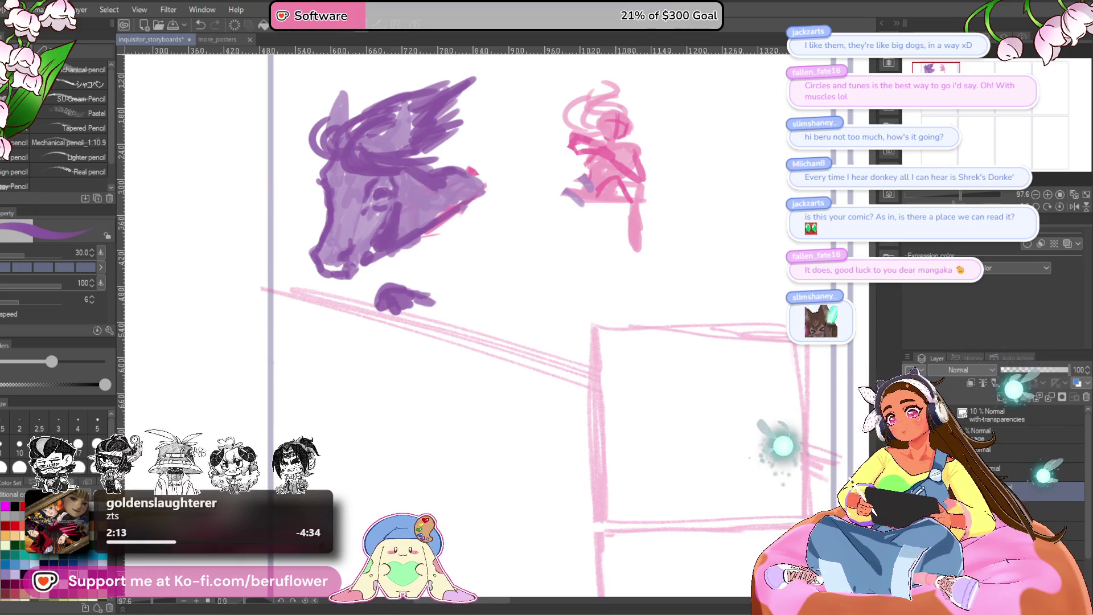
pyautogui.press('j')
# Shrink the liquify brush, then pencil purple strokes down the horse's jaw and neck
pyautogui.moveTo(478, 257); pyautogui.dragTo(497, 277)
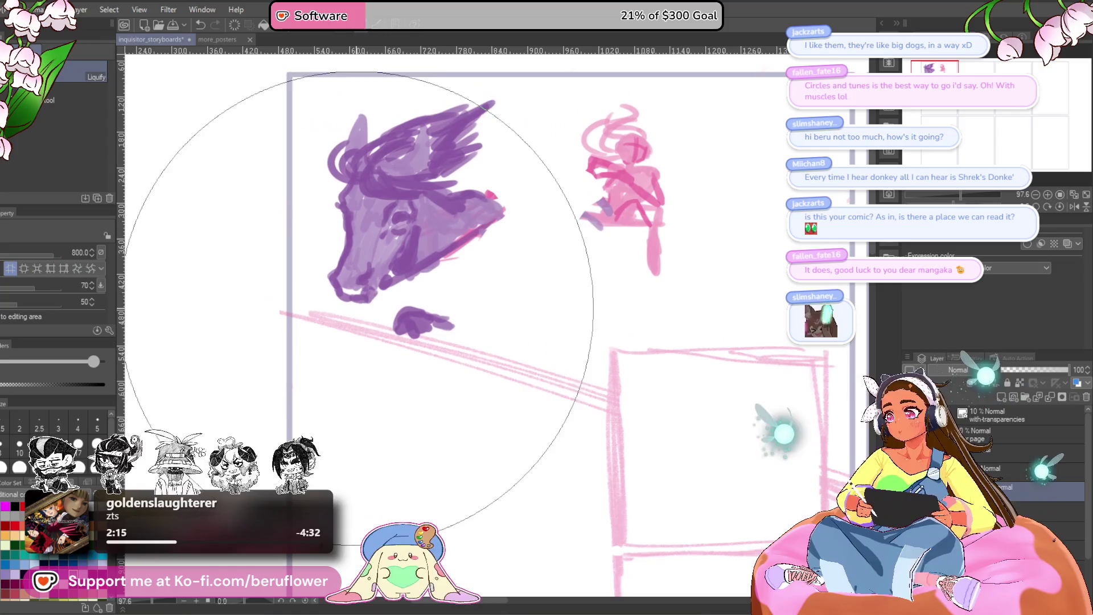
pyautogui.press('[')
pyautogui.press('[')
pyautogui.press('[')
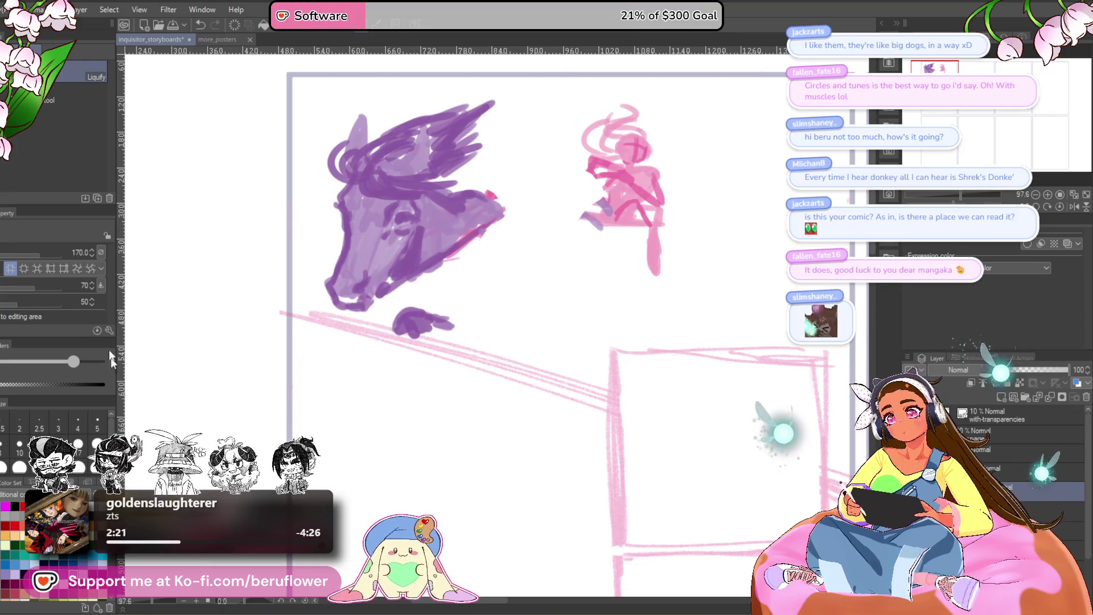
pyautogui.press('p')
pyautogui.moveTo(406, 326)
pyautogui.mouseDown()
pyautogui.moveTo(389, 310)
pyautogui.moveTo(409, 314)
pyautogui.mouseUp()
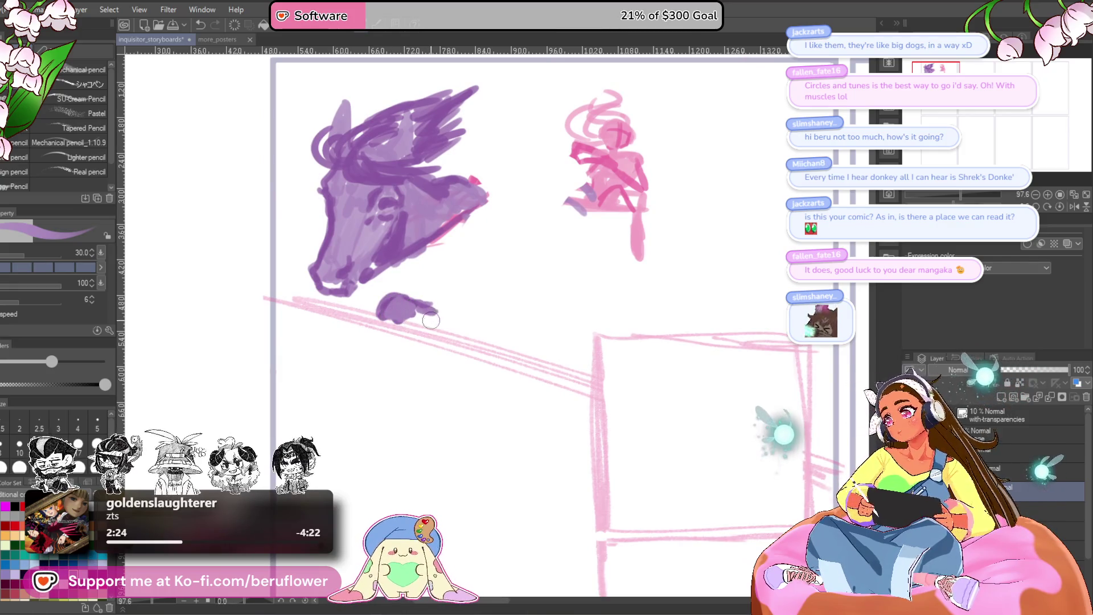
pyautogui.moveTo(466, 223)
pyautogui.mouseDown()
pyautogui.moveTo(422, 244)
pyautogui.moveTo(453, 248)
pyautogui.moveTo(466, 202)
pyautogui.moveTo(462, 256)
pyautogui.moveTo(410, 268)
pyautogui.moveTo(443, 275)
pyautogui.moveTo(474, 319)
pyautogui.mouseUp()
pyautogui.moveTo(435, 281)
pyautogui.mouseDown()
pyautogui.moveTo(431, 316)
pyautogui.moveTo(426, 303)
pyautogui.moveTo(465, 311)
pyautogui.moveTo(471, 326)
pyautogui.mouseUp()
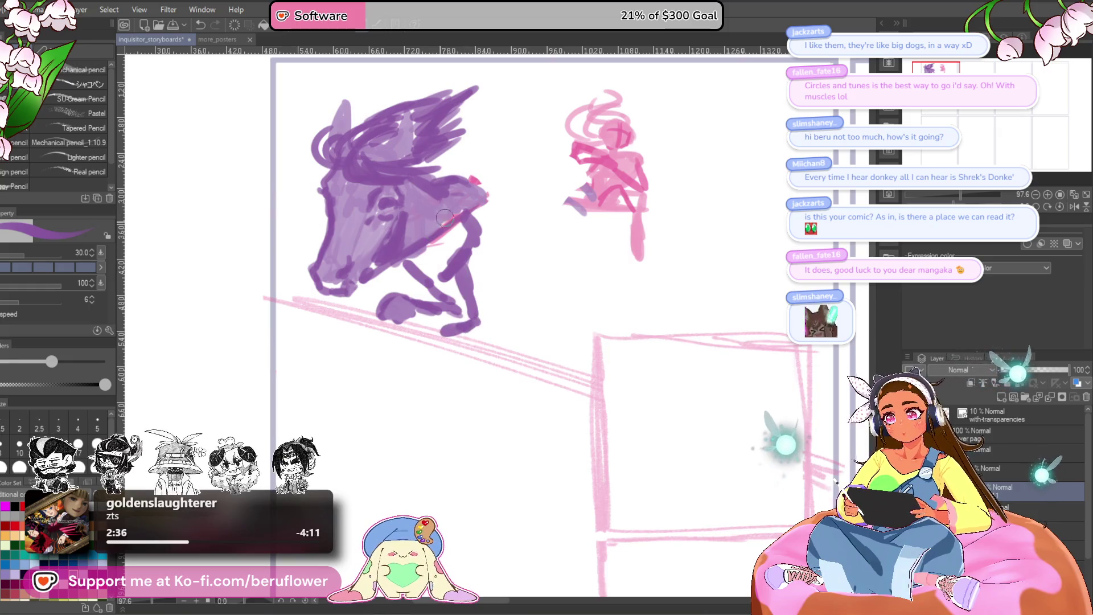
pyautogui.moveTo(479, 227)
pyautogui.mouseDown()
pyautogui.moveTo(474, 247)
pyautogui.moveTo(427, 269)
pyautogui.moveTo(462, 231)
pyautogui.moveTo(461, 311)
pyautogui.mouseUp()
pyautogui.moveTo(401, 277)
pyautogui.mouseDown()
pyautogui.moveTo(393, 281)
pyautogui.moveTo(423, 286)
pyautogui.mouseUp()
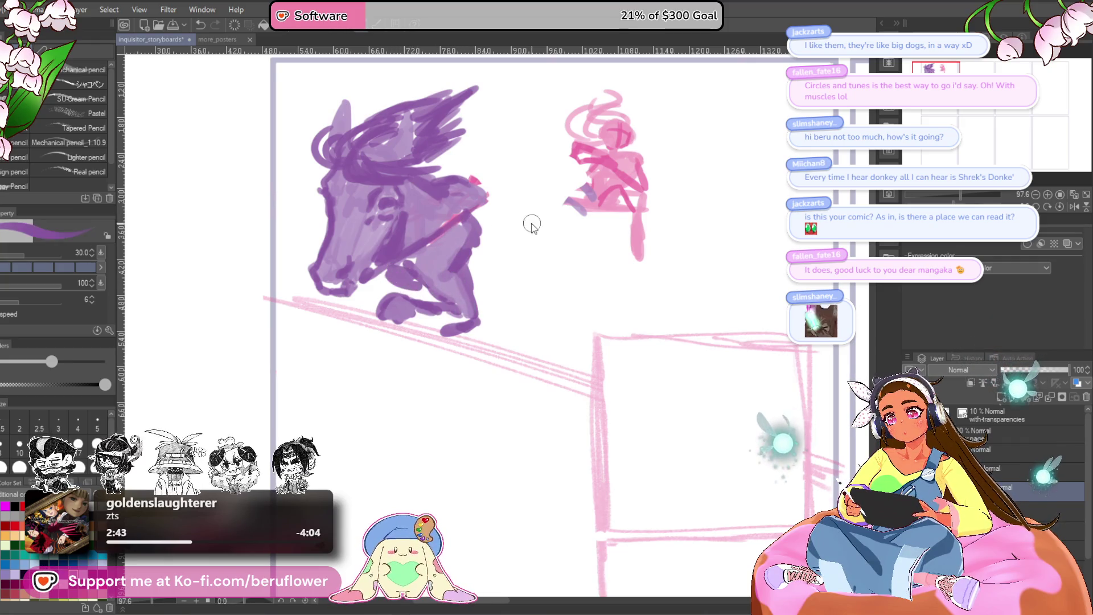
# Undo the neck and hoof strokes, leaving only the purple horse head
pyautogui.hotkey('ctrl', 'z')
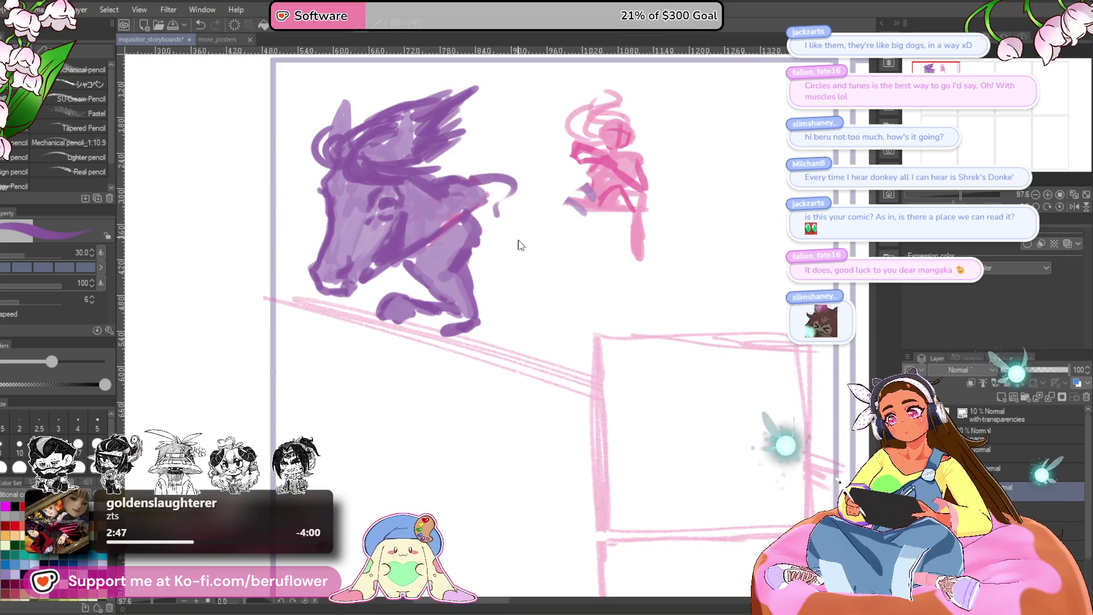
pyautogui.hotkey('ctrl', 'z')
pyautogui.hotkey('ctrl', 'z')
pyautogui.hotkey('ctrl', 'z')
pyautogui.hotkey('ctrl', 'z')
pyautogui.hotkey('ctrl', 'z')
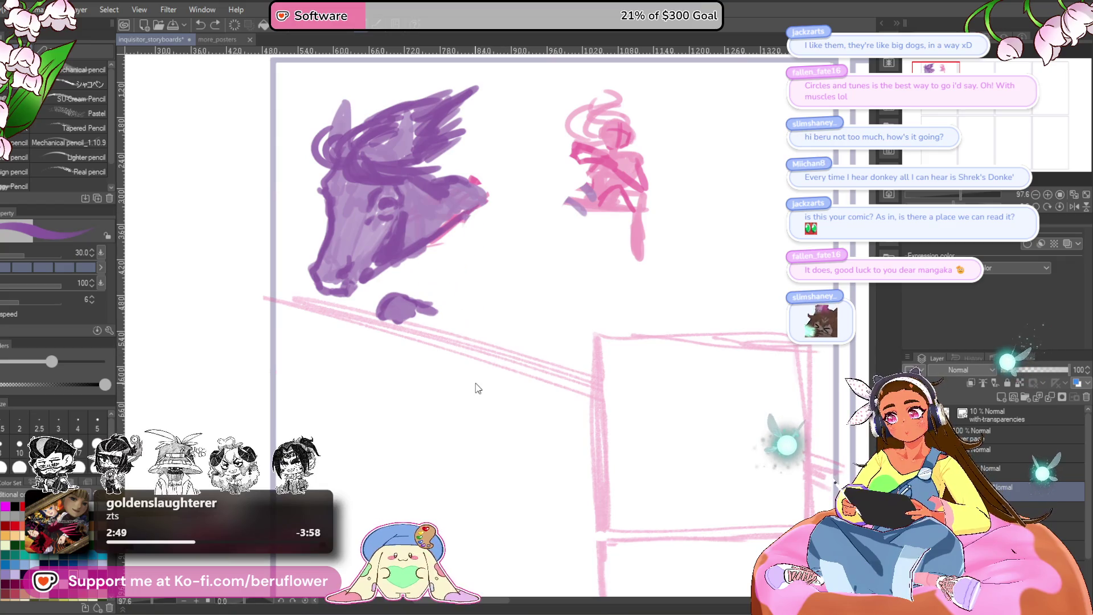
pyautogui.hotkey('ctrl', 'z')
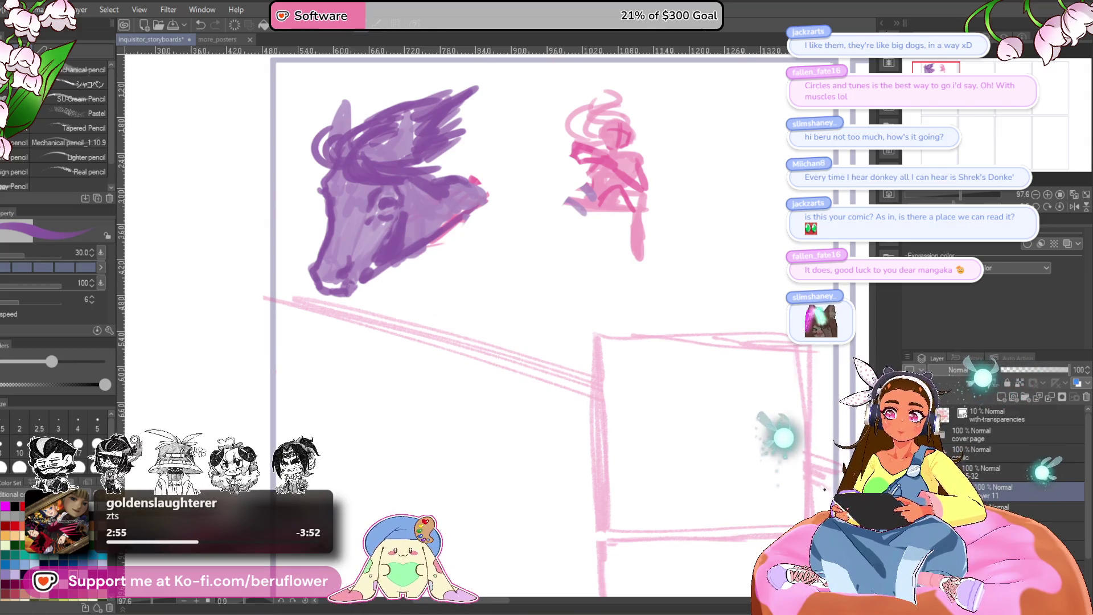
# In the Material library's 3D category, backspace the misspelled search to retype 'horse'
pyautogui.click(884, 26)
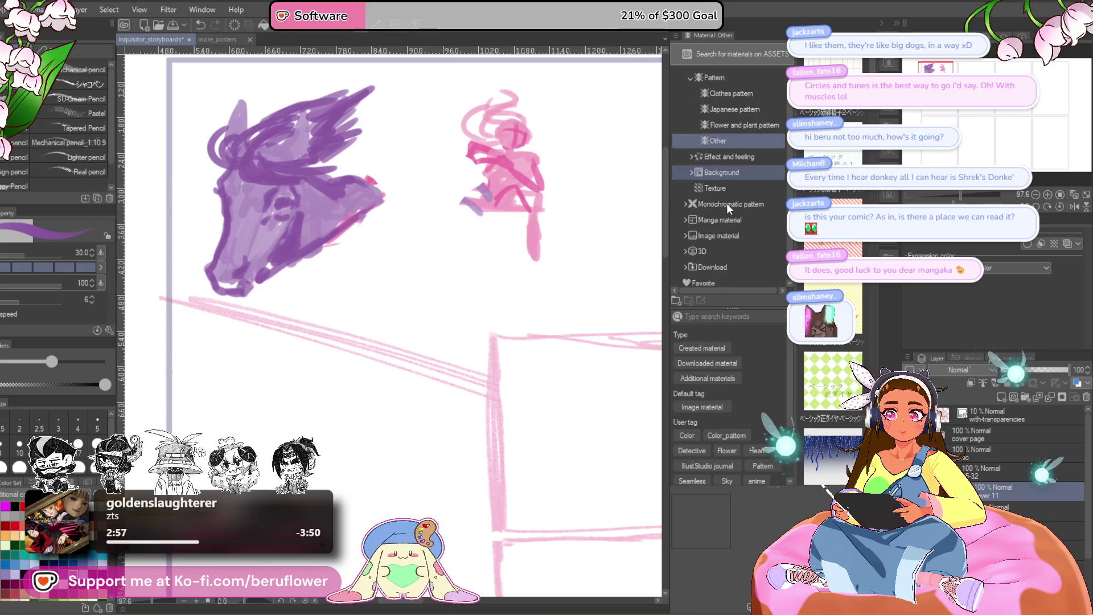
pyautogui.click(703, 246)
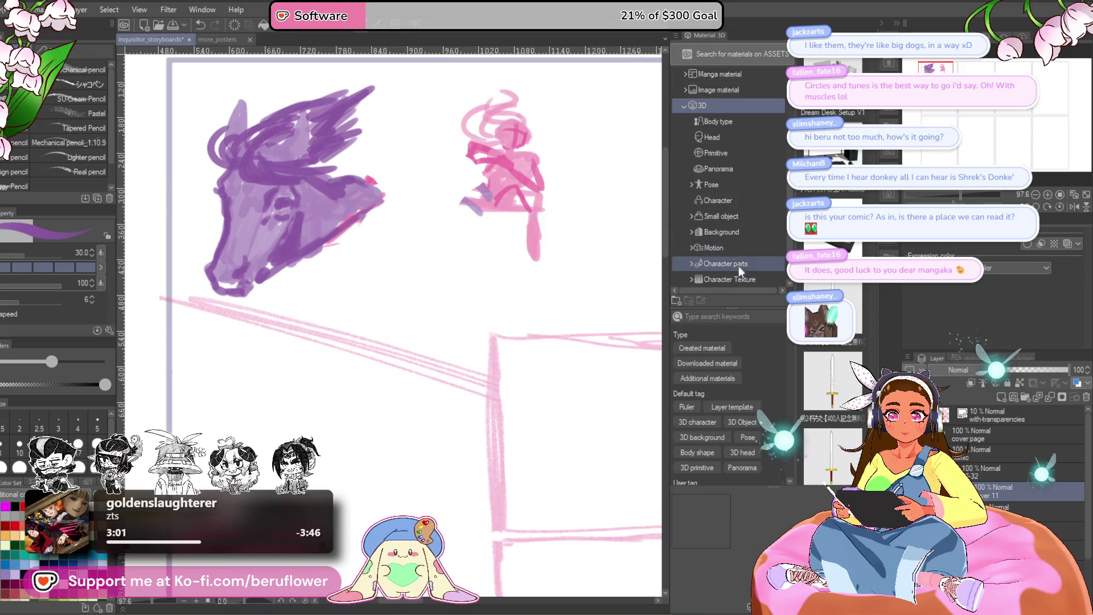
pyautogui.click(738, 315)
pyautogui.write('ho')
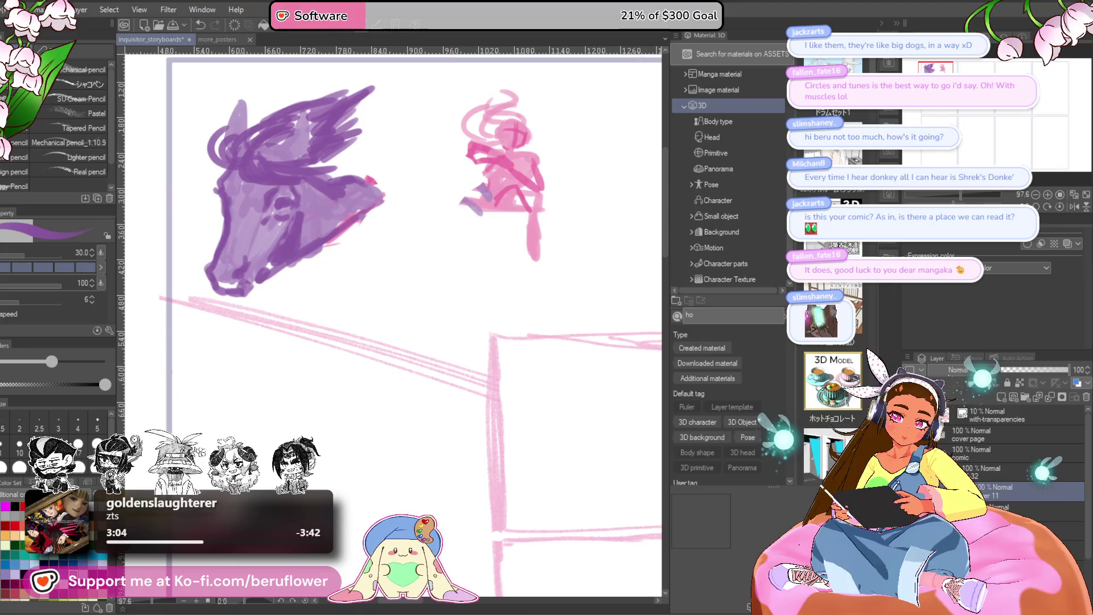
pyautogui.write('erse')
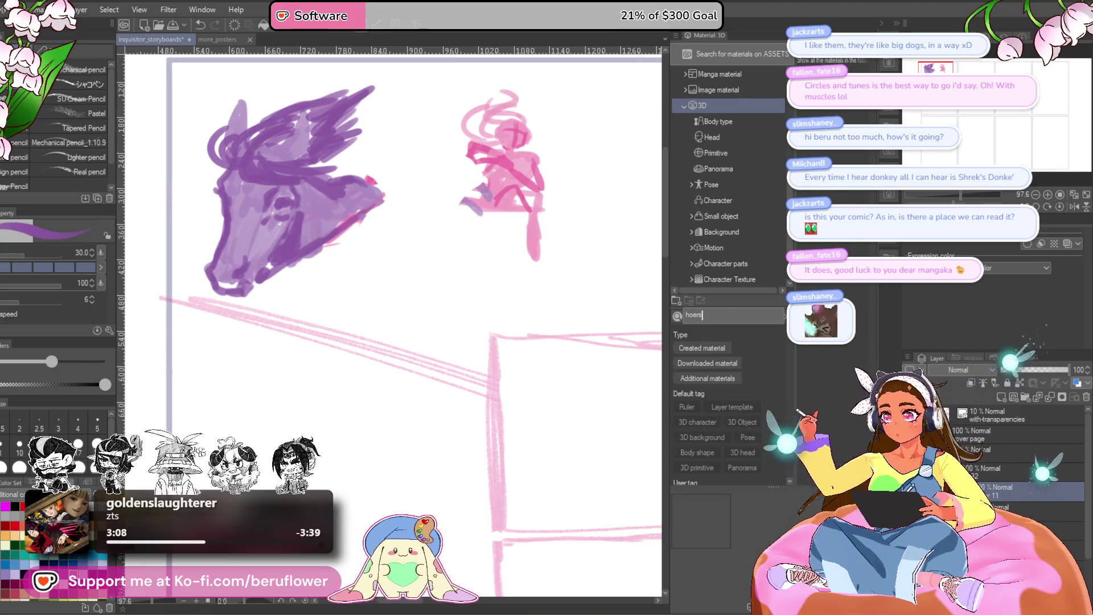
pyautogui.press('BackSpace')
pyautogui.press('BackSpace')
pyautogui.press('BackSpace')
pyautogui.write('rse')
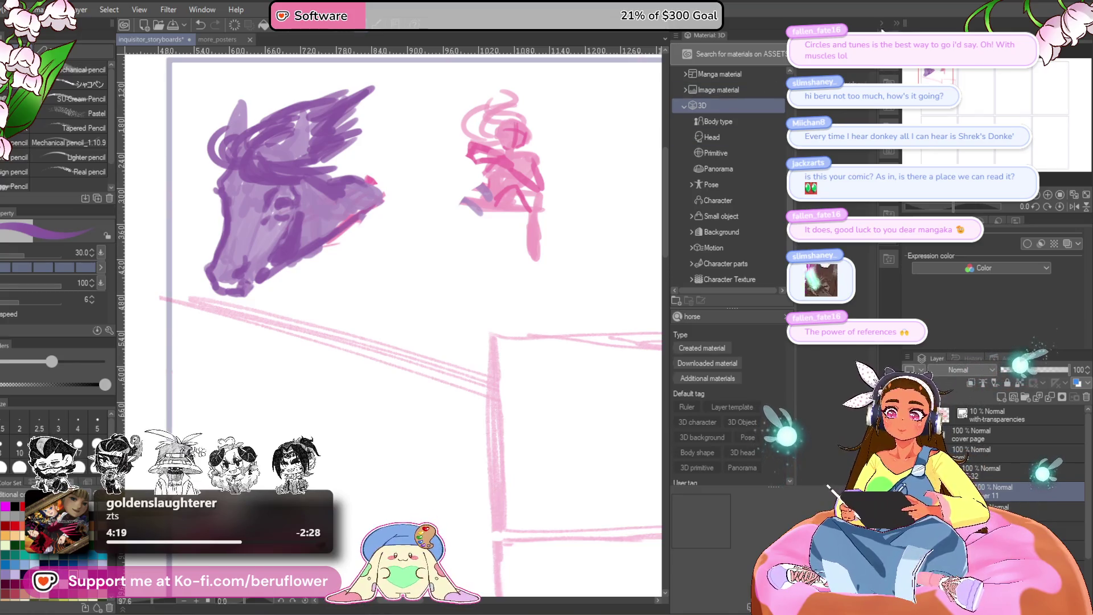
# Hide the Material panel so the storyboard canvas fills the workspace
pyautogui.click(878, 28)
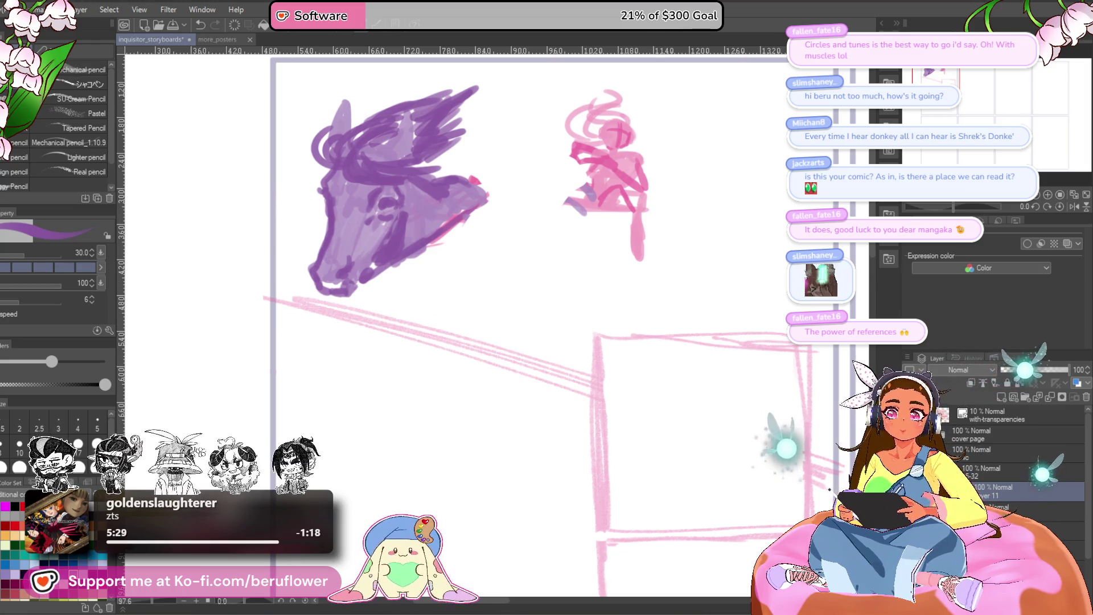
pyautogui.press('F8')
pyautogui.scroll(-3, 726, 228)
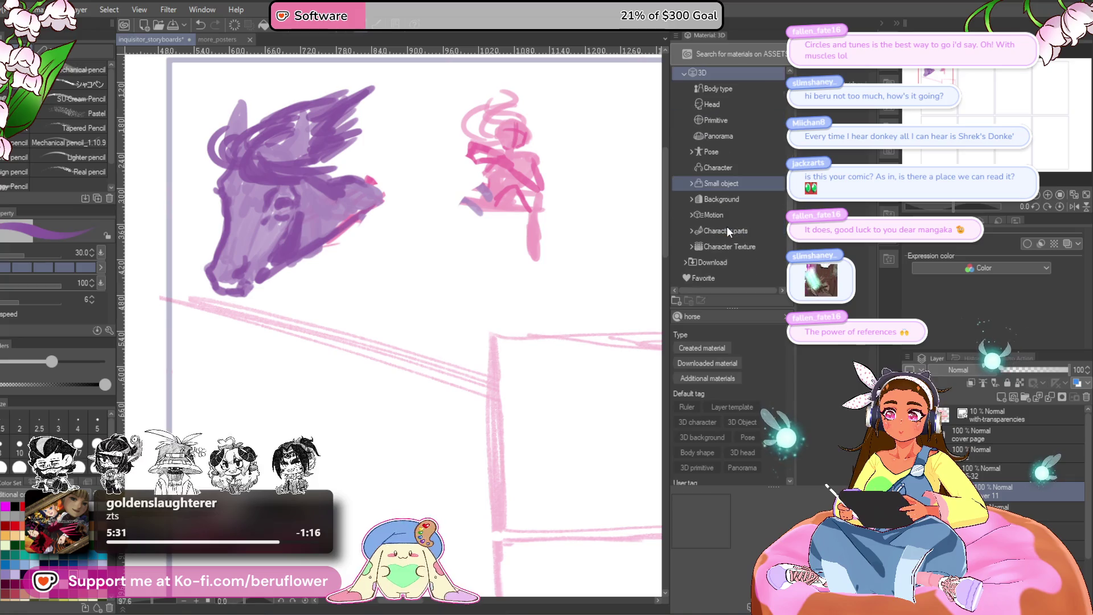
pyautogui.click(724, 264)
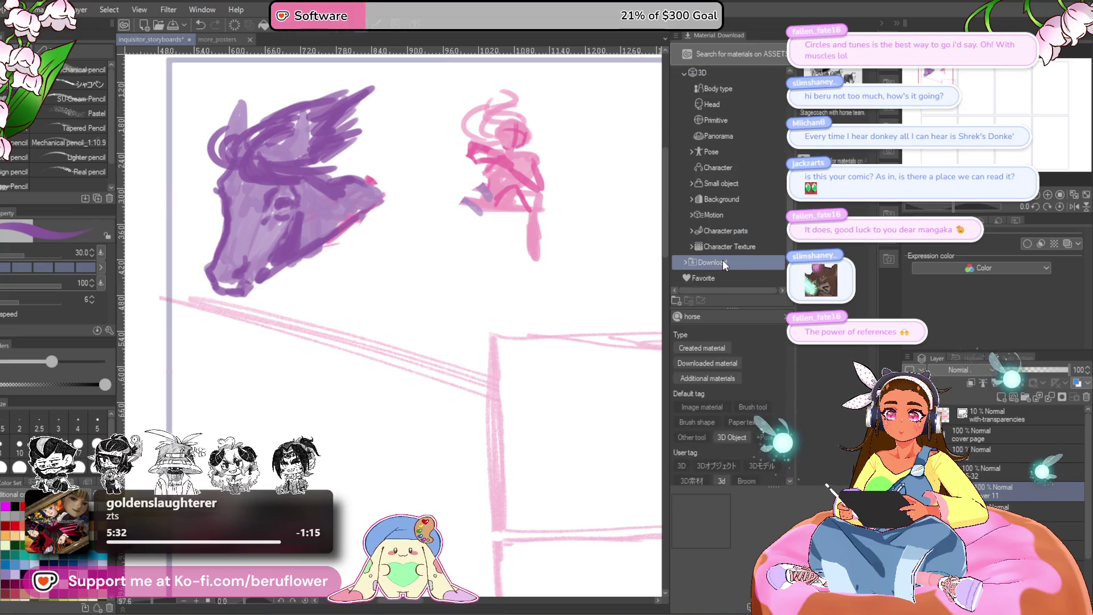
pyautogui.press('F8')
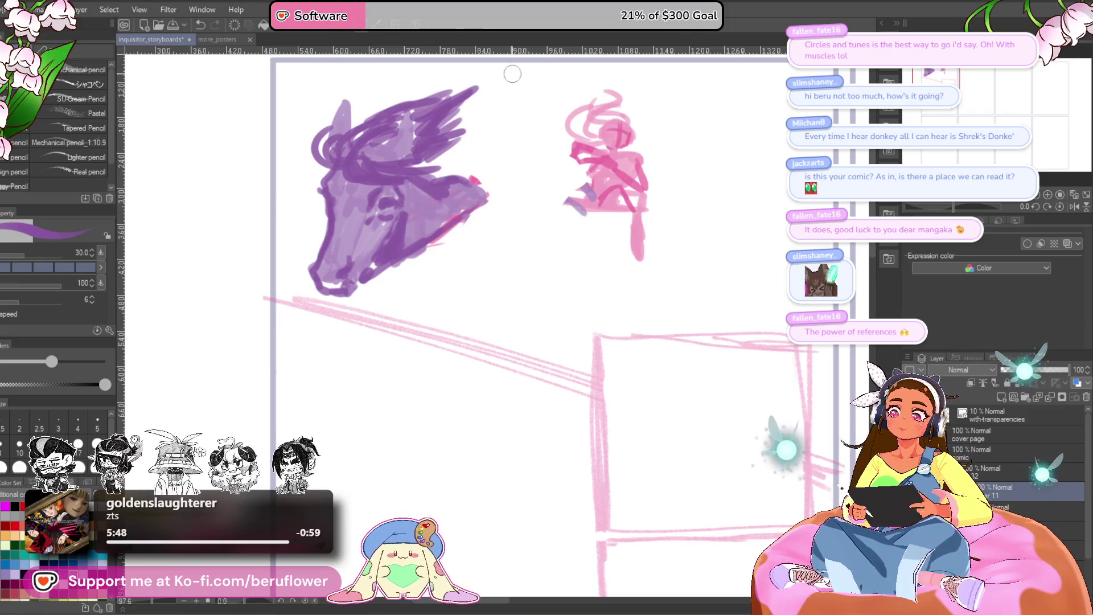
pyautogui.scroll(-4, 457, 224)
pyautogui.scroll(3, 460, 238)
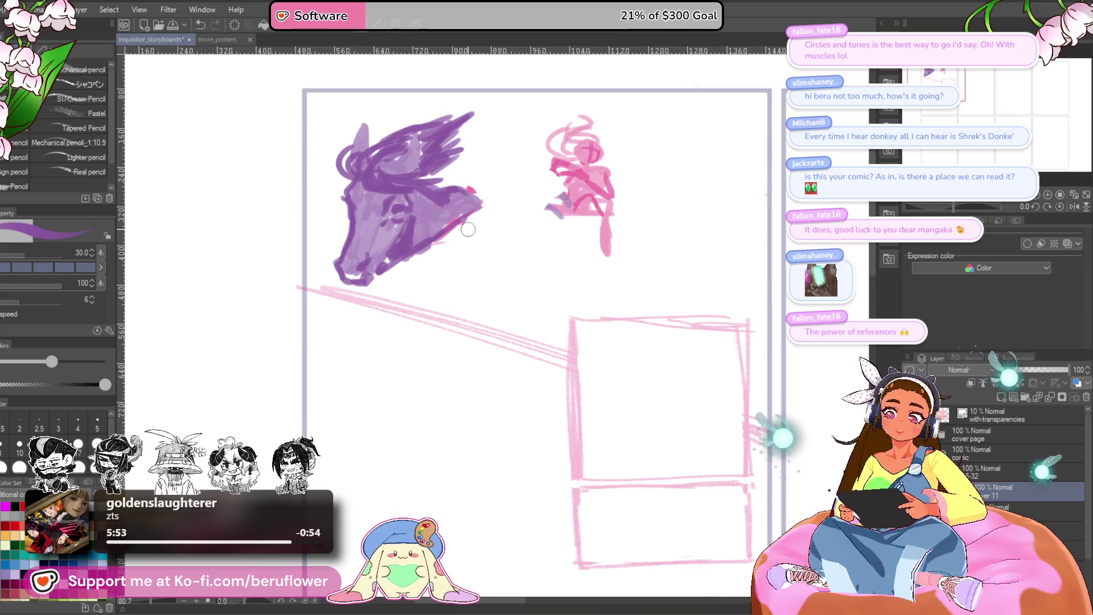
# Recentre the panel on the pink figure and switch the brush colour for the cart
pyautogui.moveTo(475, 200)
pyautogui.mouseDown()
pyautogui.moveTo(492, 214)
pyautogui.moveTo(377, 308)
pyautogui.moveTo(410, 256)
pyautogui.moveTo(401, 205)
pyautogui.moveTo(444, 162)
pyautogui.moveTo(403, 183)
pyautogui.moveTo(376, 153)
pyautogui.moveTo(367, 197)
pyautogui.moveTo(417, 141)
pyautogui.mouseUp()
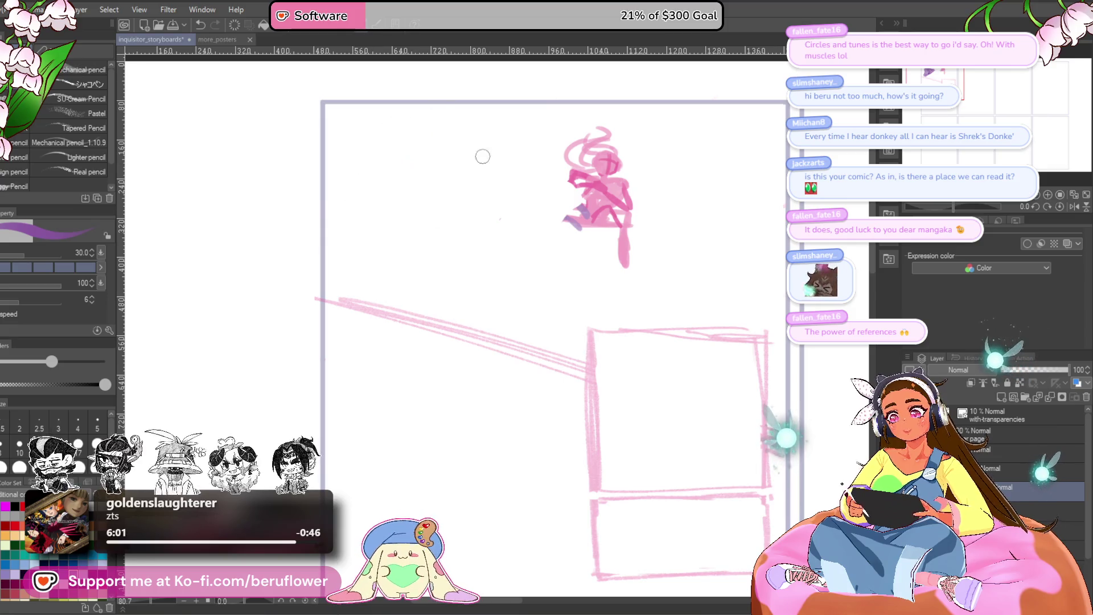
pyautogui.moveTo(670, 301); pyautogui.dragTo(630, 290)
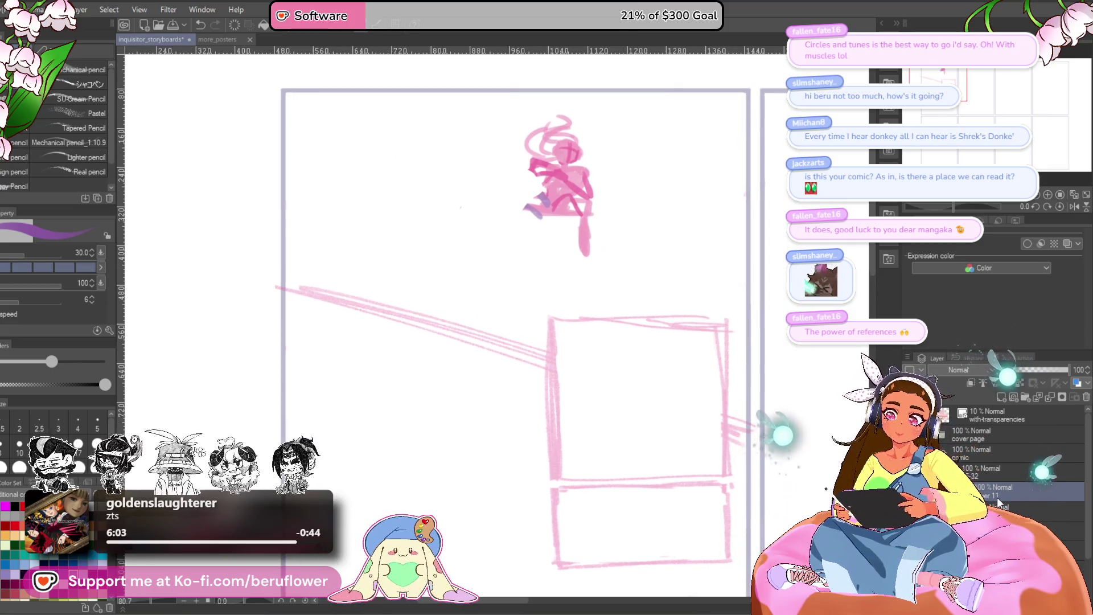
pyautogui.press('x')
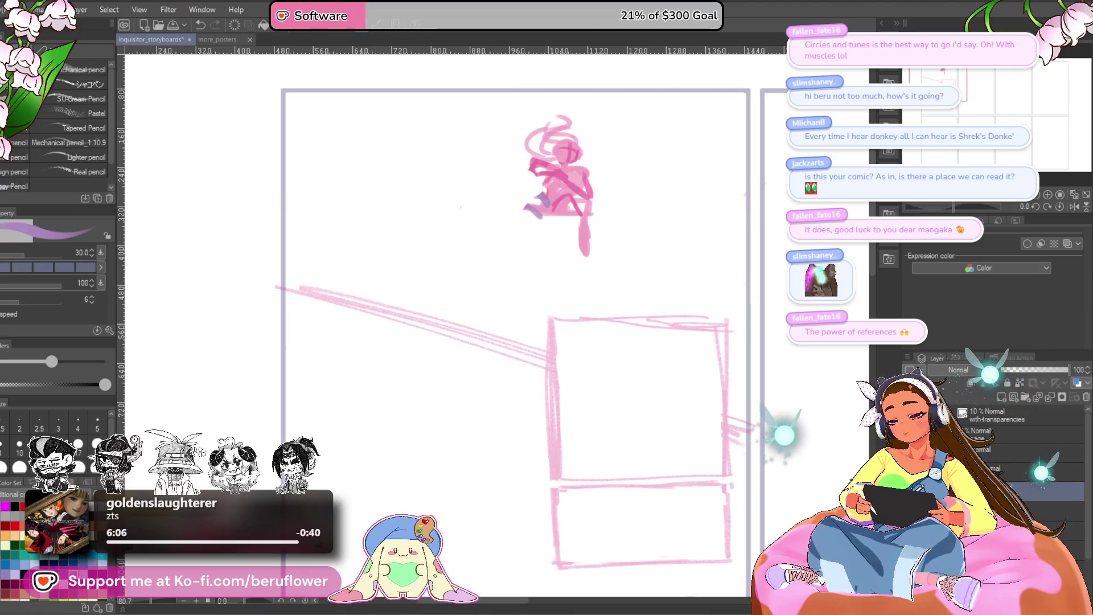
# Sketch a purple seat line and box outline beneath the pink figure
pyautogui.moveTo(509, 209); pyautogui.dragTo(572, 210)
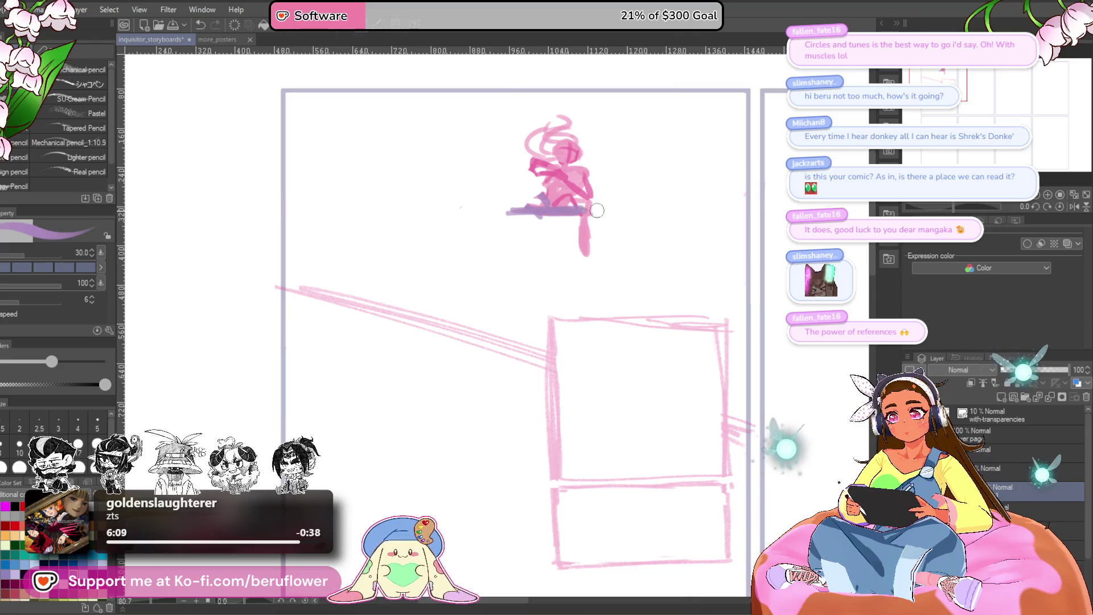
pyautogui.scroll(-1, 597, 210)
pyautogui.moveTo(567, 227); pyautogui.dragTo(566, 261)
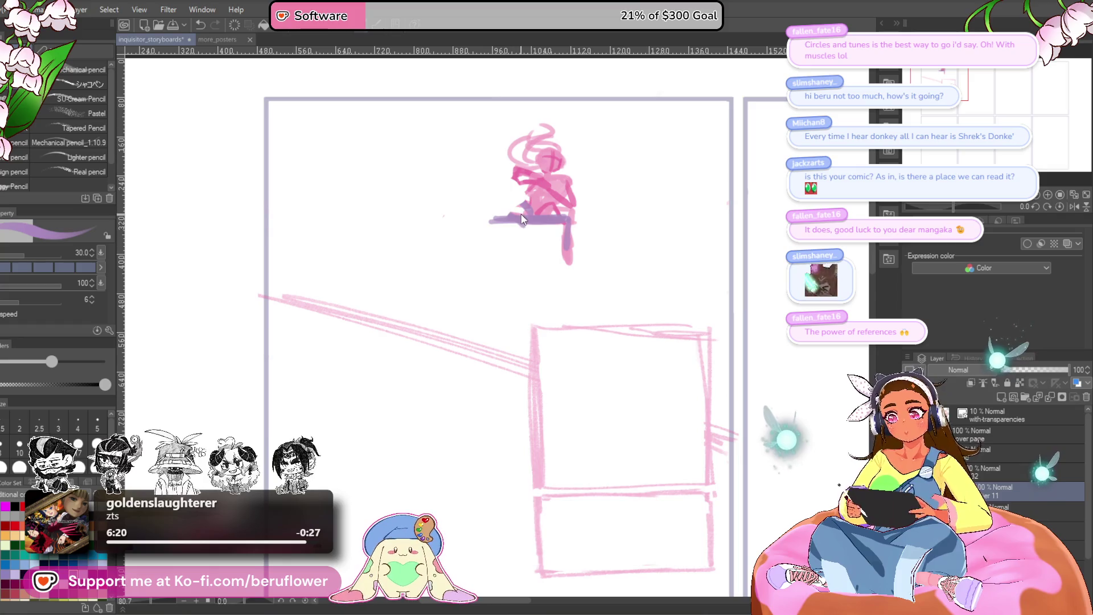
pyautogui.moveTo(513, 220)
pyautogui.mouseDown()
pyautogui.moveTo(466, 263)
pyautogui.moveTo(564, 261)
pyautogui.moveTo(596, 292)
pyautogui.mouseUp()
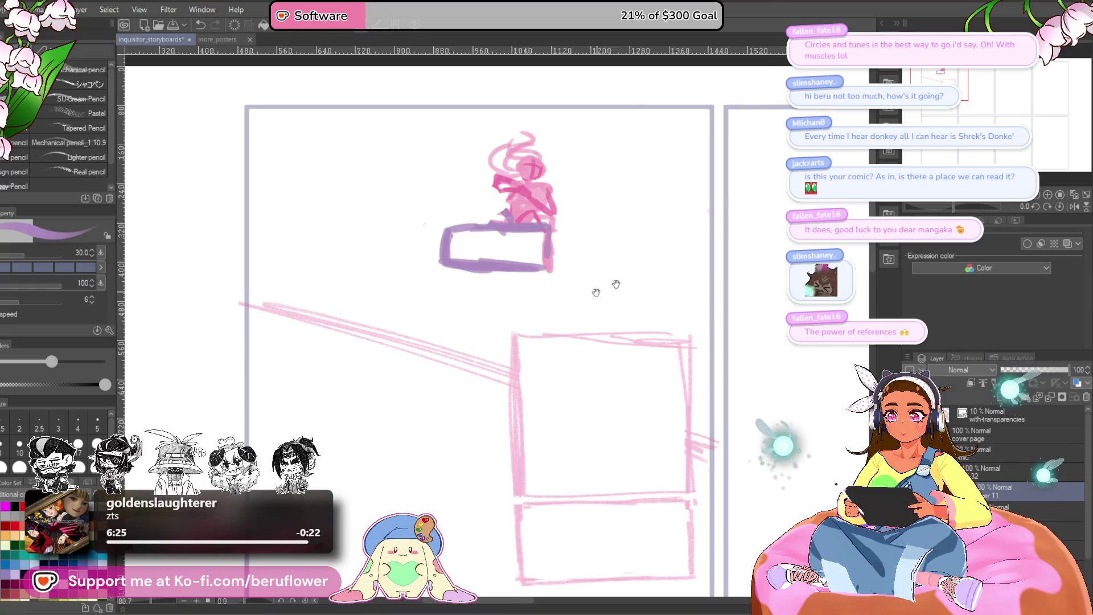
# Rotate the figure and box sketch slightly clockwise with a transform
pyautogui.hotkey('ctrl', 't')
pyautogui.moveTo(675, 197)
pyautogui.mouseDown()
pyautogui.moveTo(690, 238)
pyautogui.moveTo(683, 231)
pyautogui.mouseUp()
pyautogui.press('Return')
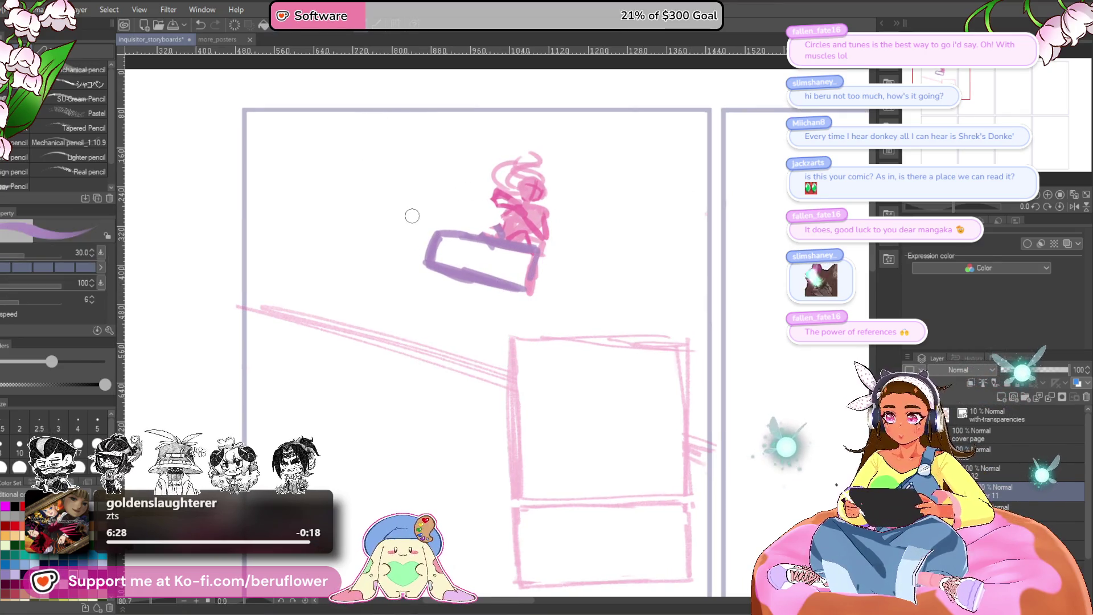
# Lasso the figure and box and transform them up-left with a slight re-tilt, then return to the pencil
pyautogui.hotkey('ctrl', 't')
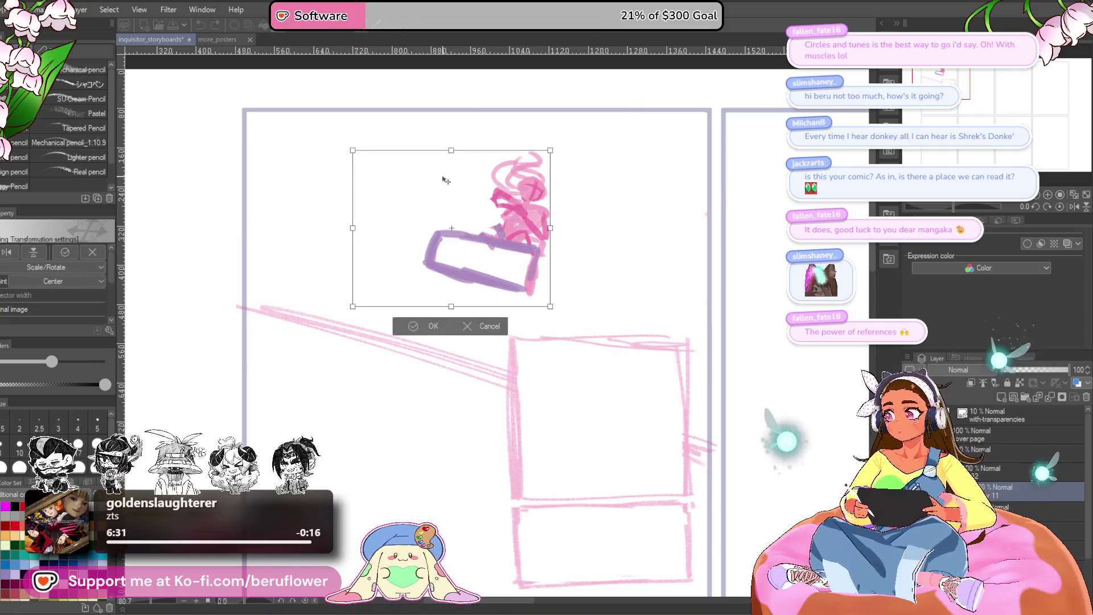
pyautogui.press('Return')
pyautogui.press('m')
pyautogui.moveTo(500, 132); pyautogui.dragTo(530, 124)
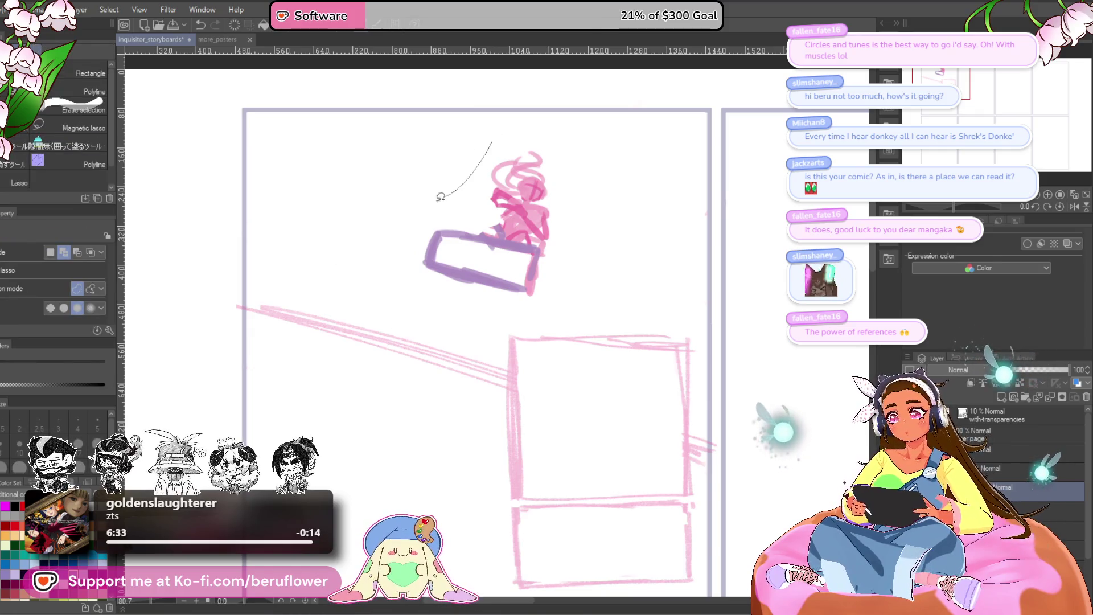
pyautogui.hotkey('ctrl', 'd')
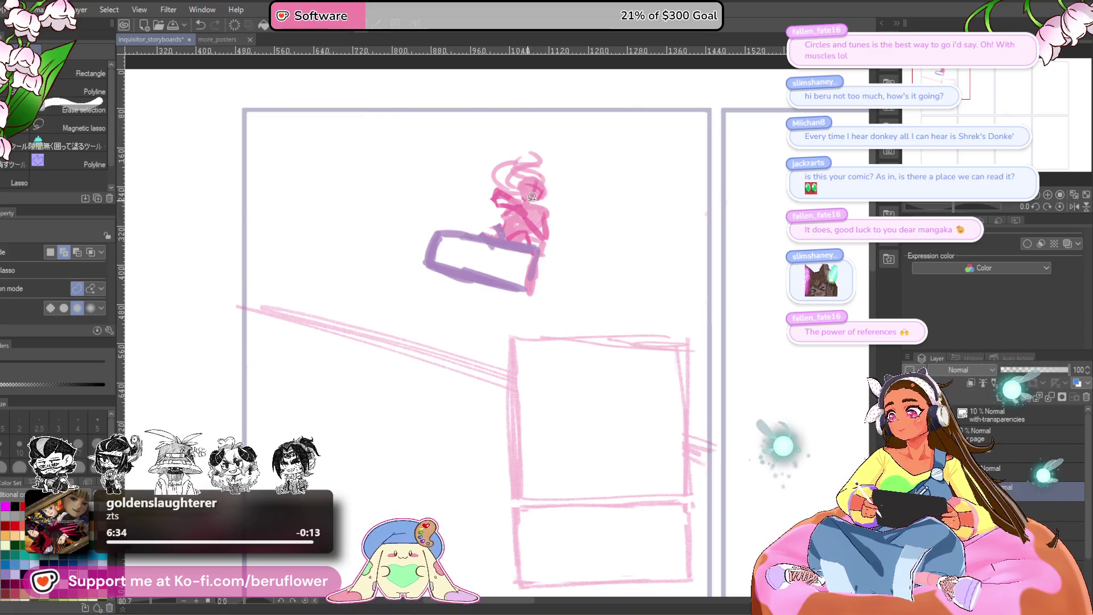
pyautogui.hotkey('ctrl', 't')
pyautogui.moveTo(529, 253)
pyautogui.mouseDown()
pyautogui.moveTo(503, 252)
pyautogui.moveTo(574, 252)
pyautogui.mouseUp()
pyautogui.moveTo(497, 285); pyautogui.dragTo(493, 279)
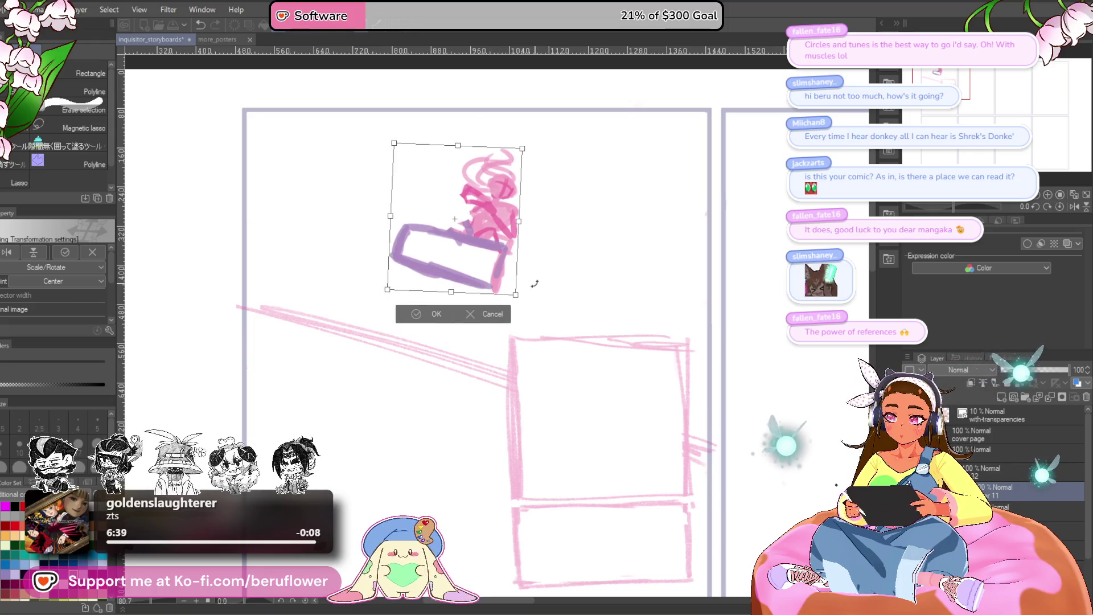
pyautogui.press('Return')
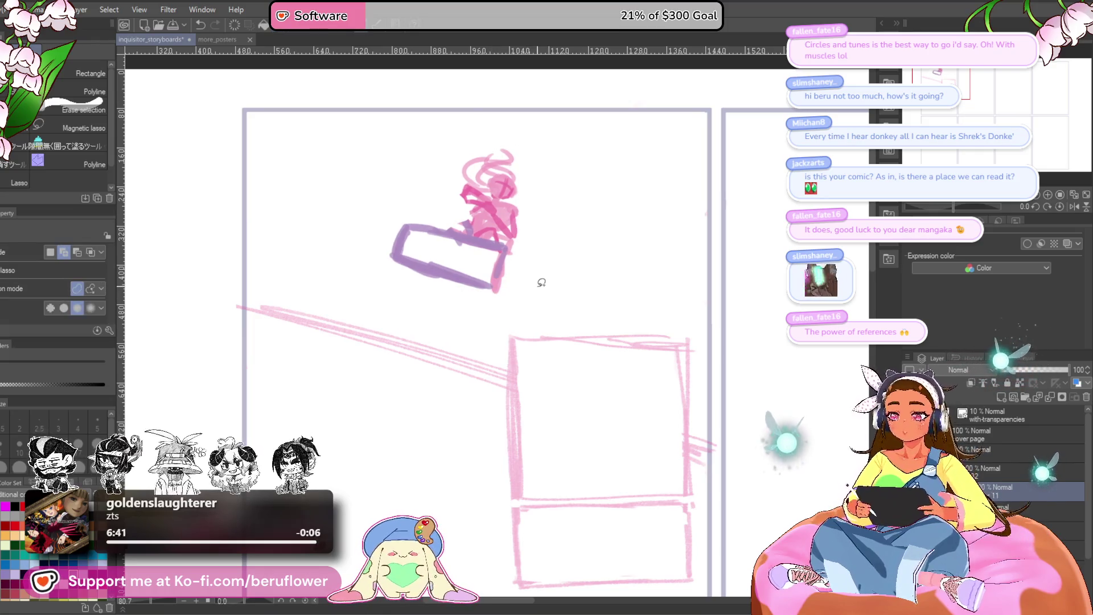
pyautogui.hotkey('ctrl', 't')
pyautogui.press('Return')
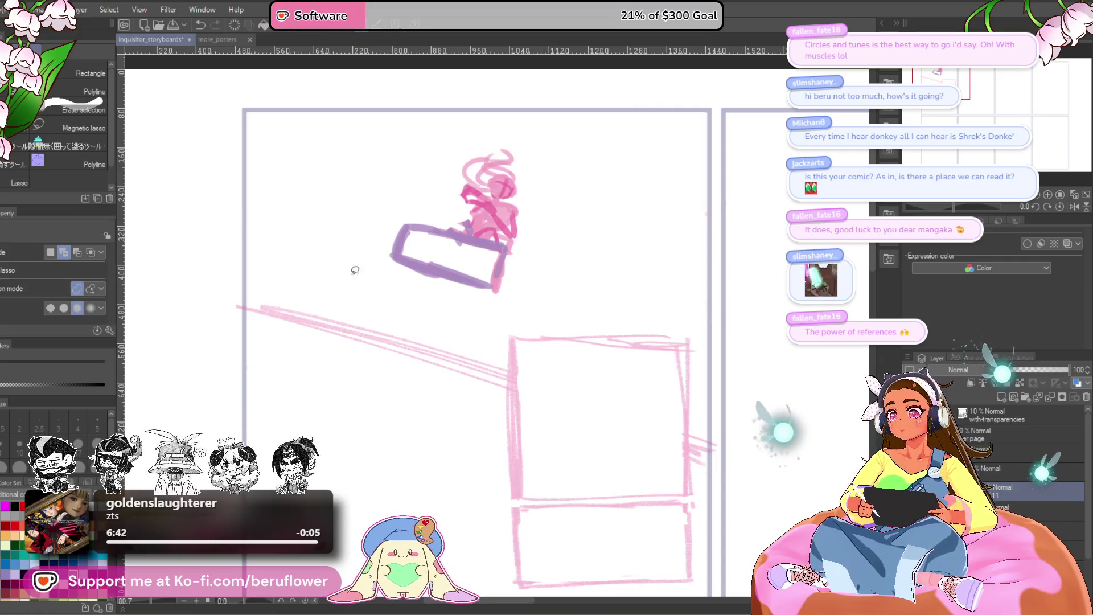
pyautogui.press('p')
pyautogui.scroll(-1, 538, 265)
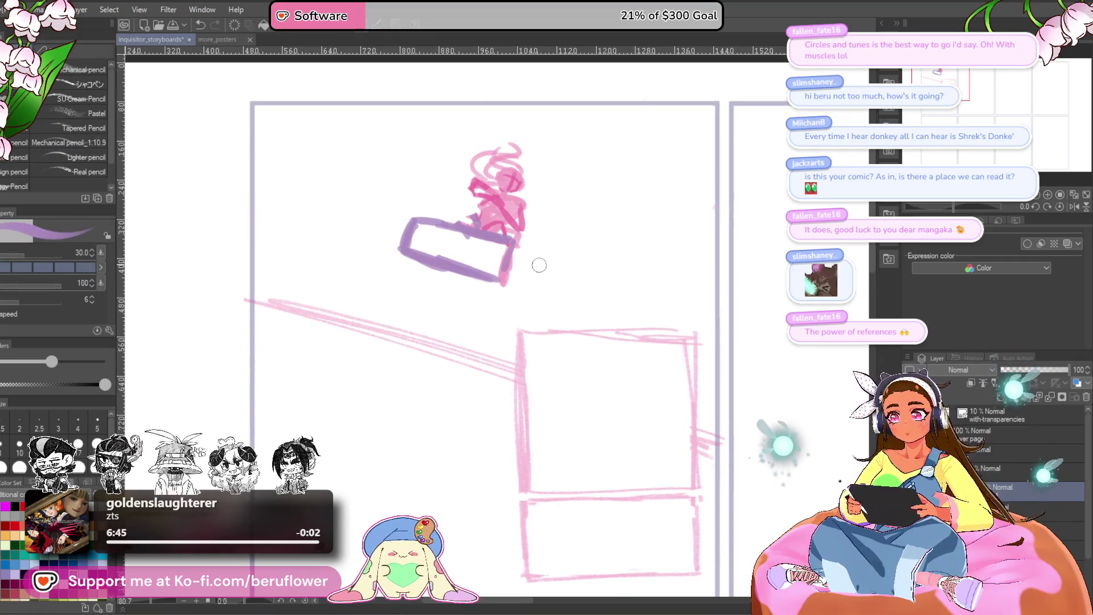
# Ink the box's edges in dark purple with an inner line, top marks and a bottom-left corner line
pyautogui.moveTo(493, 283)
pyautogui.mouseDown()
pyautogui.moveTo(508, 252)
pyautogui.moveTo(481, 258)
pyautogui.mouseUp()
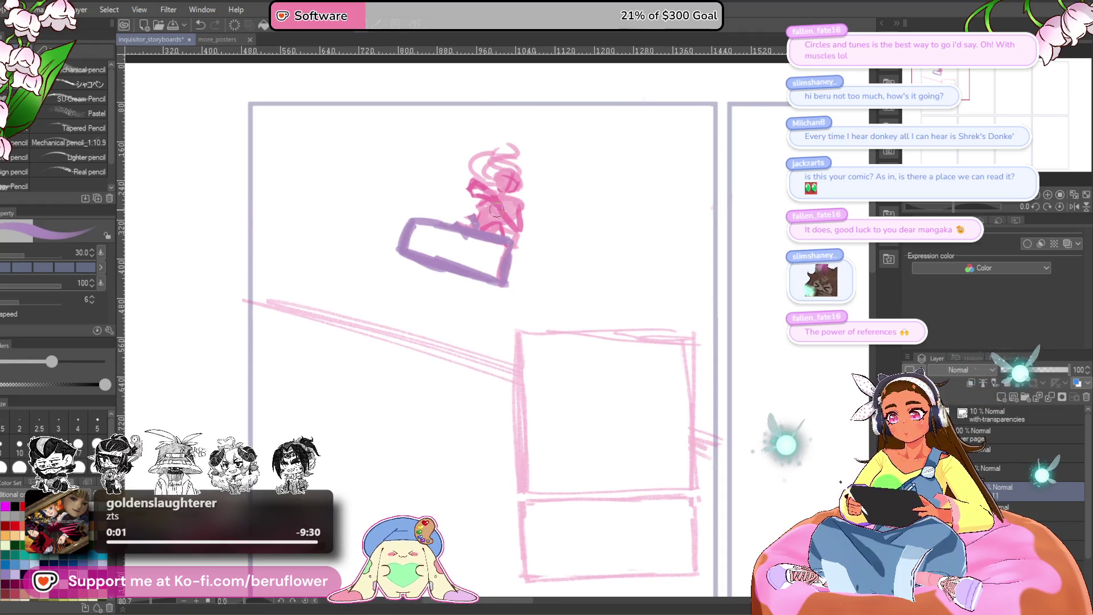
pyautogui.moveTo(409, 231); pyautogui.dragTo(499, 255)
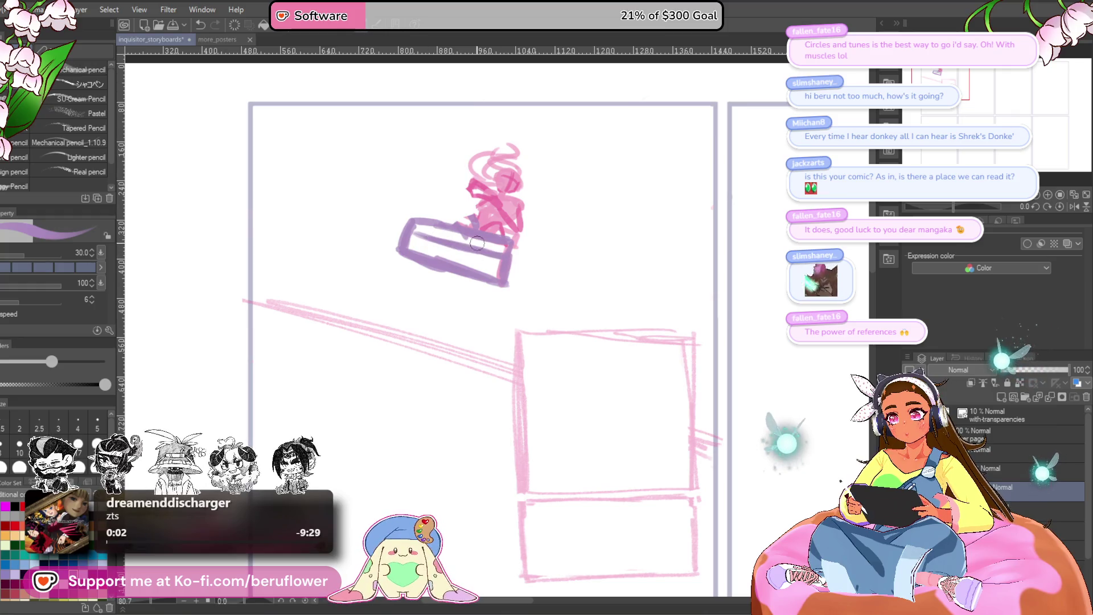
pyautogui.moveTo(451, 224)
pyautogui.mouseDown()
pyautogui.moveTo(482, 218)
pyautogui.moveTo(430, 233)
pyautogui.mouseUp()
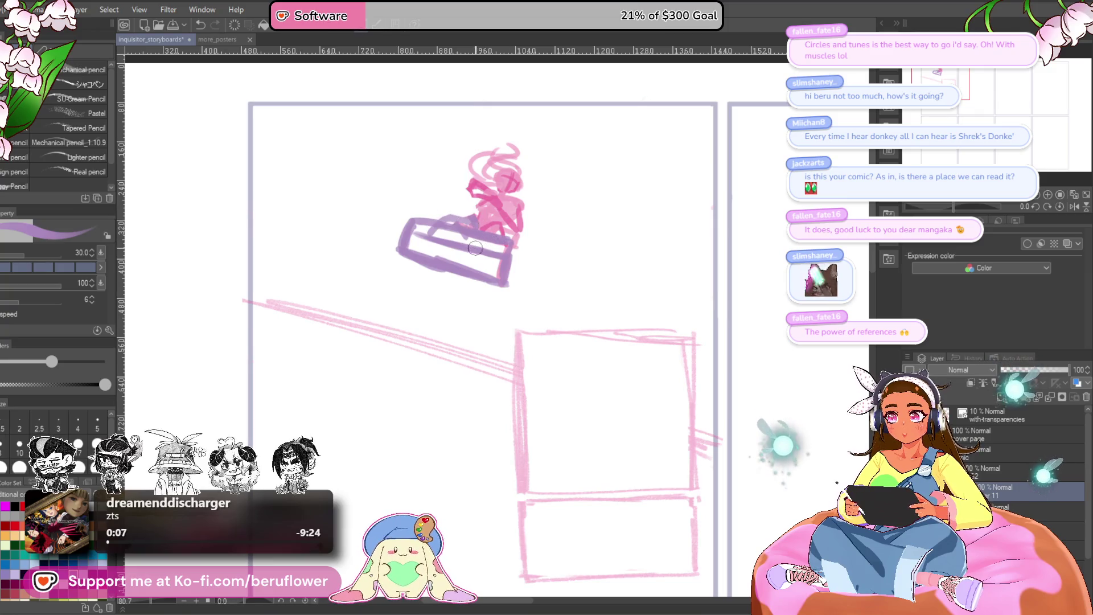
pyautogui.moveTo(574, 300); pyautogui.dragTo(564, 298)
pyautogui.moveTo(503, 257); pyautogui.dragTo(493, 293)
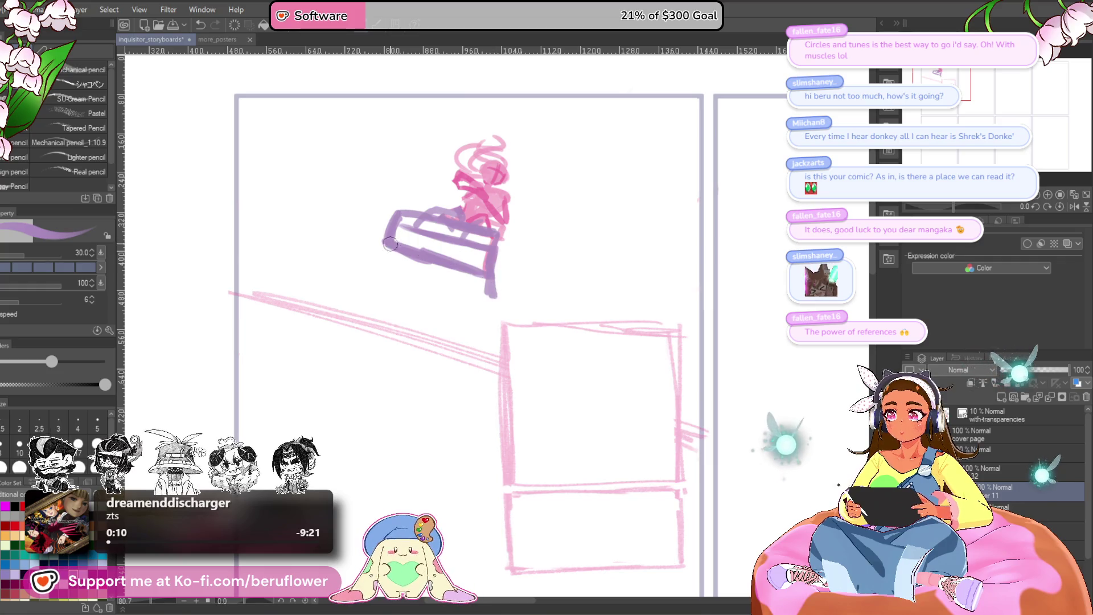
pyautogui.moveTo(388, 245); pyautogui.dragTo(395, 270)
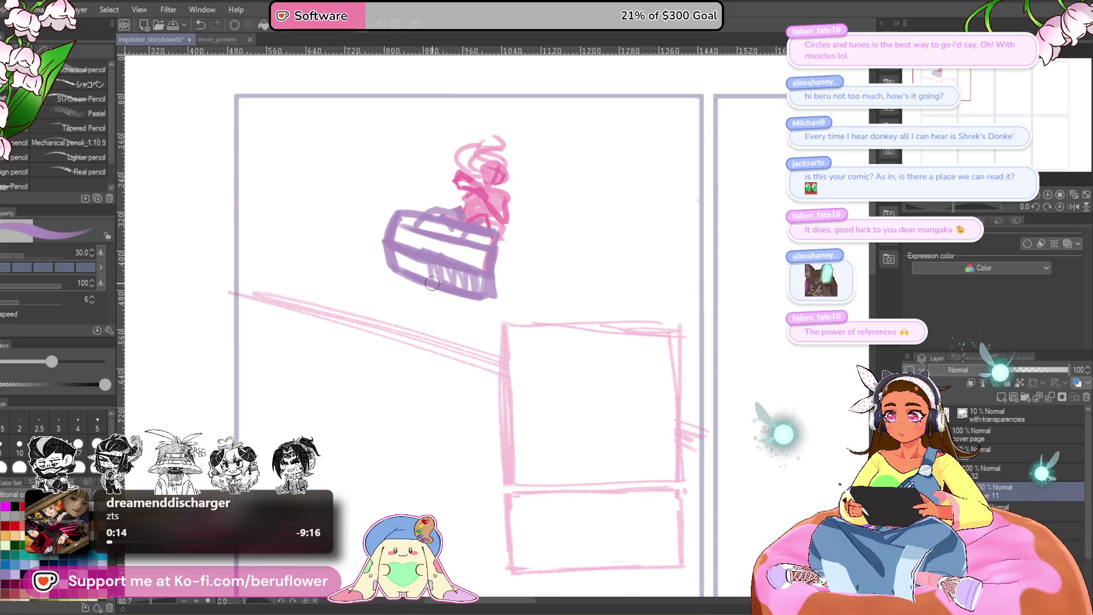
pyautogui.moveTo(504, 295)
pyautogui.mouseDown()
pyautogui.moveTo(494, 290)
pyautogui.moveTo(529, 295)
pyautogui.moveTo(542, 280)
pyautogui.moveTo(535, 219)
pyautogui.mouseUp()
pyautogui.hotkey('ctrl', 'z')
pyautogui.hotkey('ctrl', 'z')
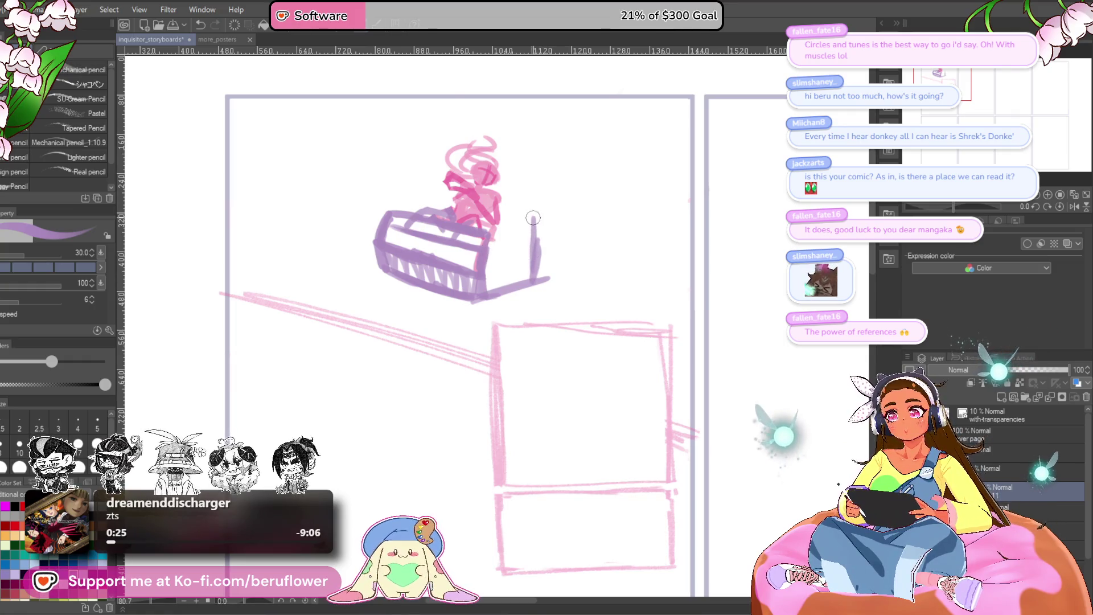
# Draw the vertical post and small front rectangle with a handle line and inner line
pyautogui.moveTo(536, 274)
pyautogui.mouseDown()
pyautogui.moveTo(534, 223)
pyautogui.moveTo(534, 263)
pyautogui.moveTo(551, 291)
pyautogui.mouseUp()
pyautogui.moveTo(530, 253); pyautogui.dragTo(526, 229)
pyautogui.scroll(-1, 526, 228)
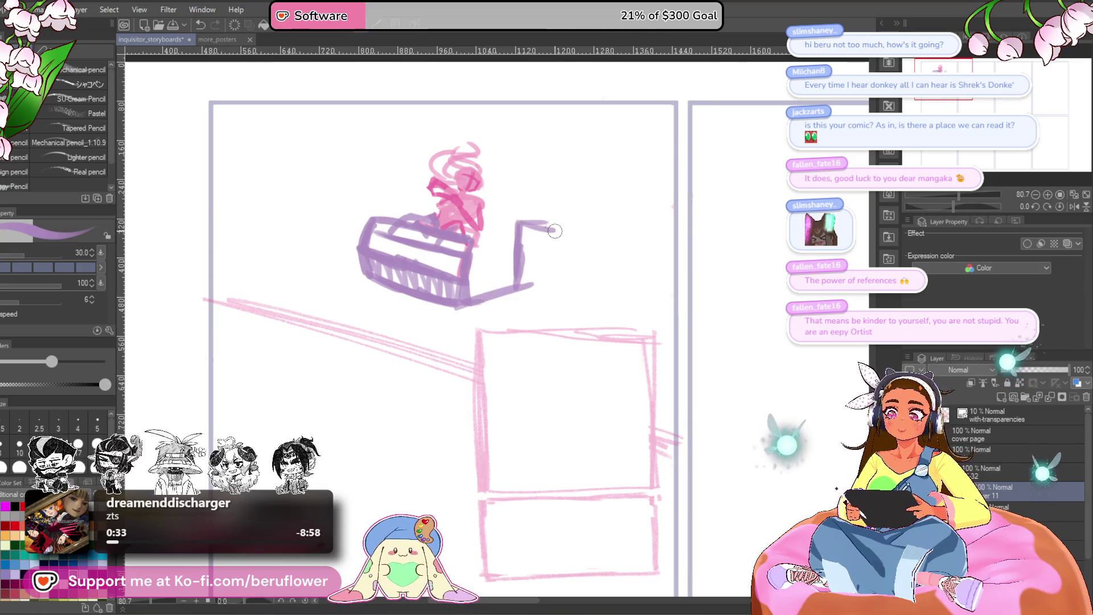
pyautogui.moveTo(527, 226)
pyautogui.mouseDown()
pyautogui.moveTo(577, 230)
pyautogui.moveTo(569, 264)
pyautogui.mouseUp()
pyautogui.hotkey('ctrl', 'z')
pyautogui.moveTo(515, 290)
pyautogui.mouseDown()
pyautogui.moveTo(574, 275)
pyautogui.moveTo(557, 280)
pyautogui.mouseUp()
pyautogui.moveTo(519, 246); pyautogui.dragTo(577, 236)
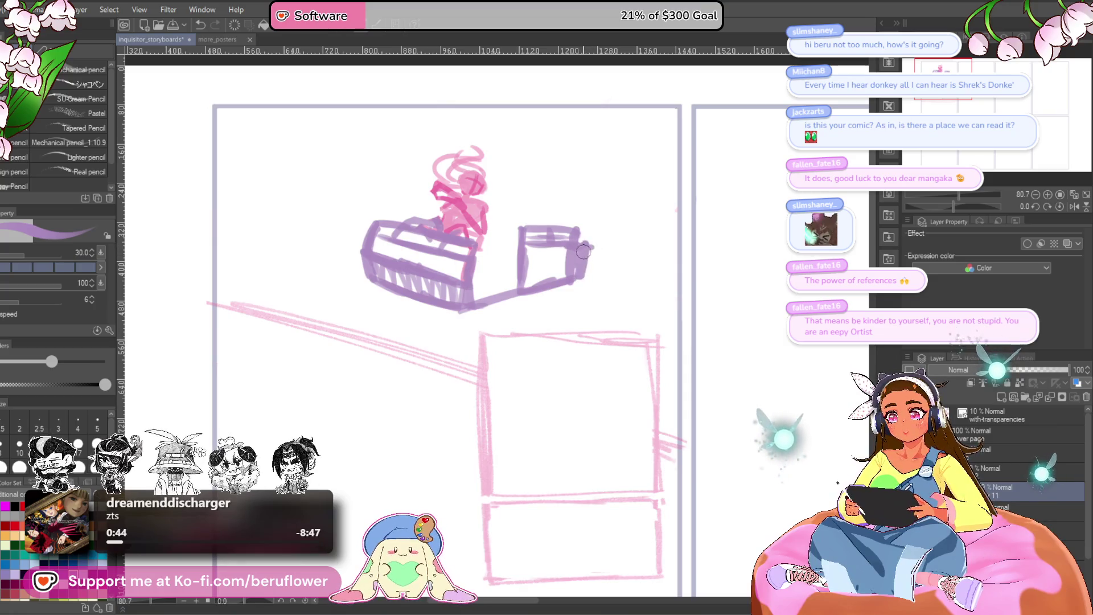
pyautogui.moveTo(582, 231); pyautogui.dragTo(584, 256)
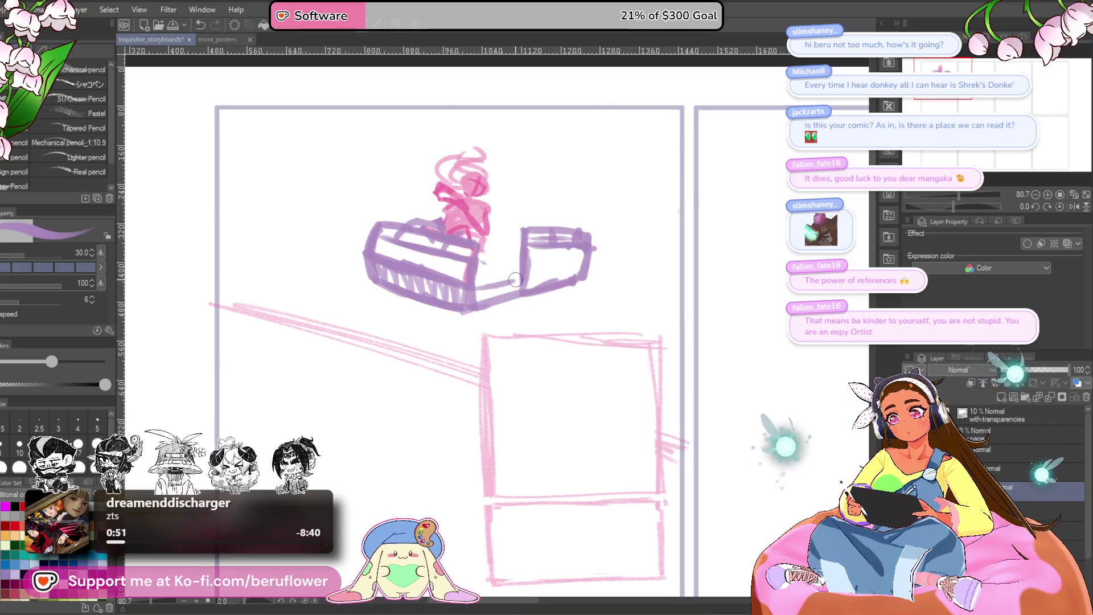
# Thicken the bar joining the box and the small front rectangle
pyautogui.moveTo(474, 294)
pyautogui.mouseDown()
pyautogui.moveTo(530, 261)
pyautogui.moveTo(516, 233)
pyautogui.mouseUp()
pyautogui.moveTo(627, 245); pyautogui.dragTo(636, 232)
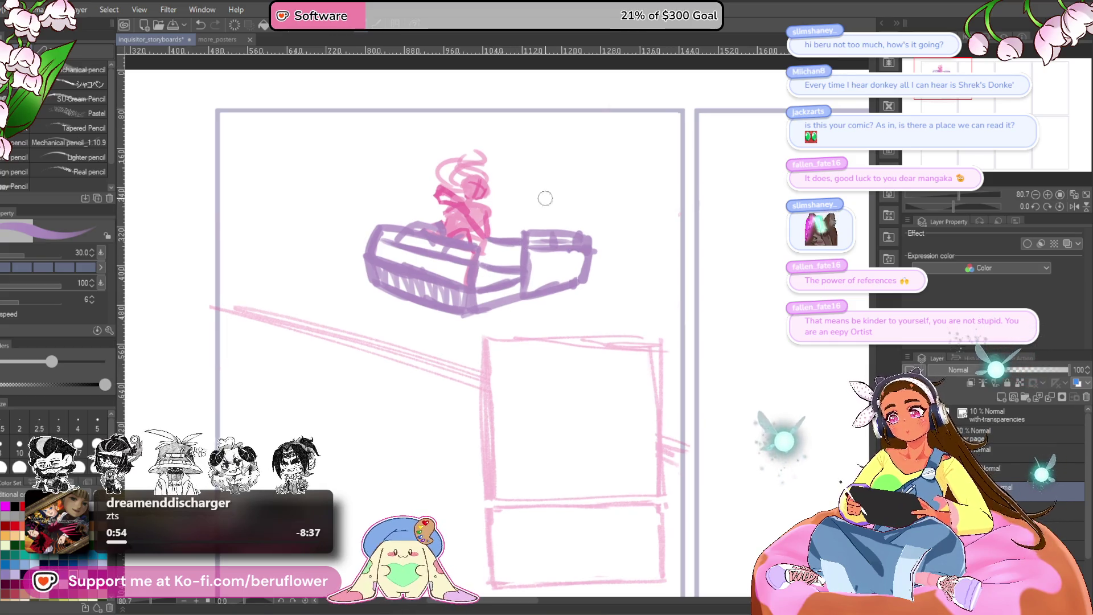
pyautogui.moveTo(594, 160); pyautogui.dragTo(573, 184)
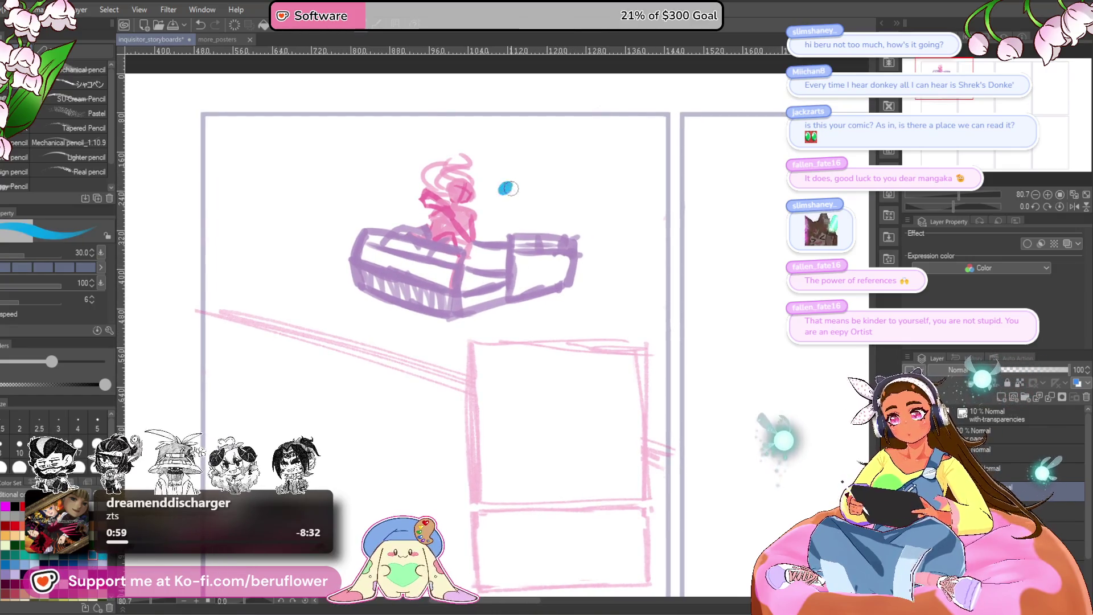
pyautogui.moveTo(556, 322); pyautogui.dragTo(551, 318)
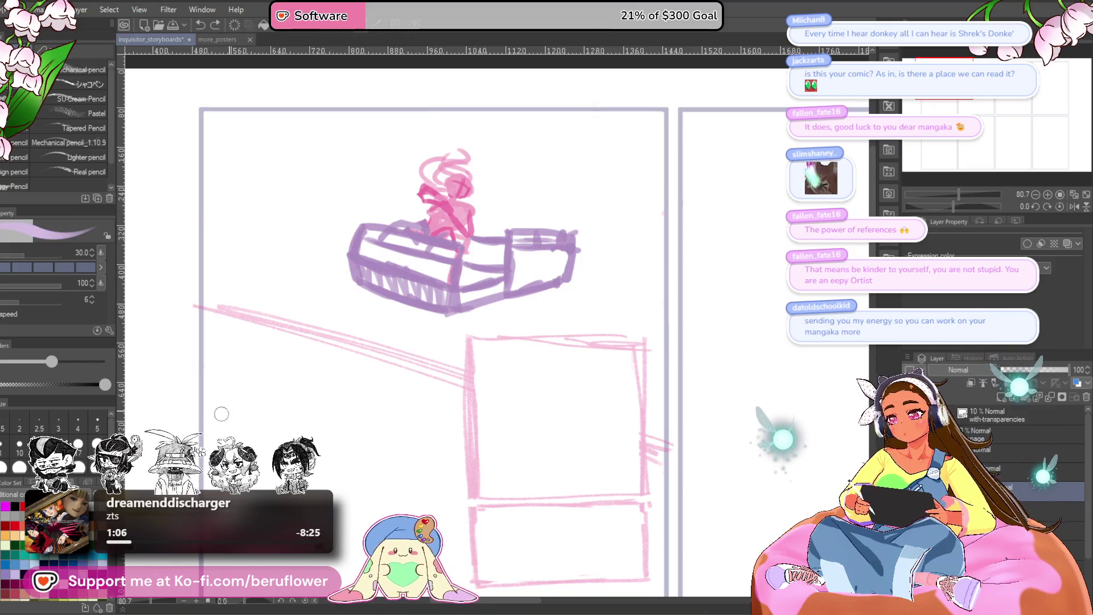
pyautogui.moveTo(499, 306); pyautogui.dragTo(503, 308)
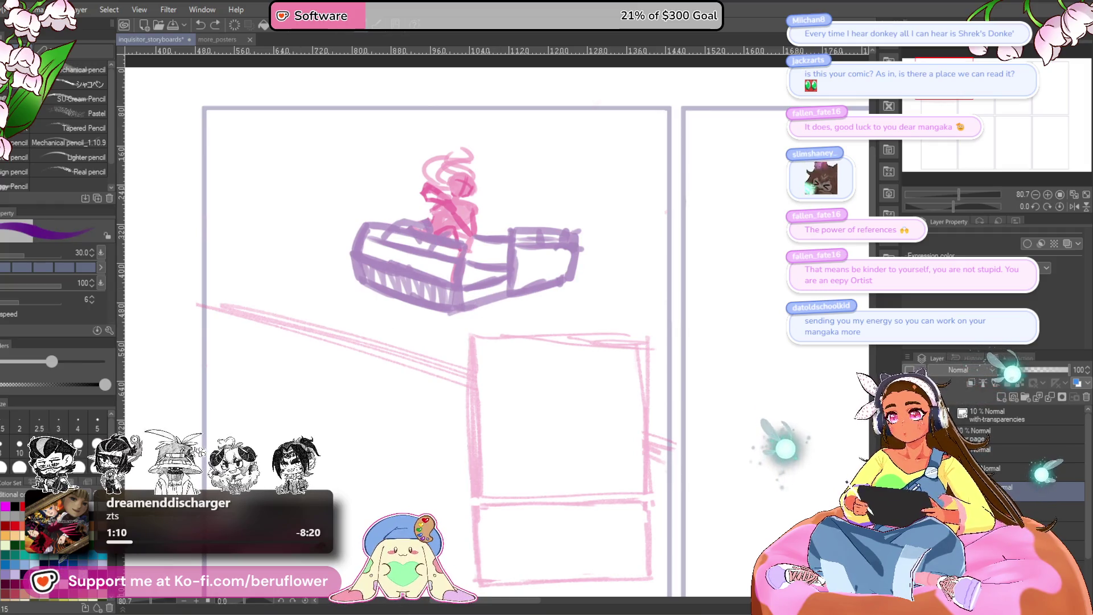
pyautogui.scroll(1, 476, 293)
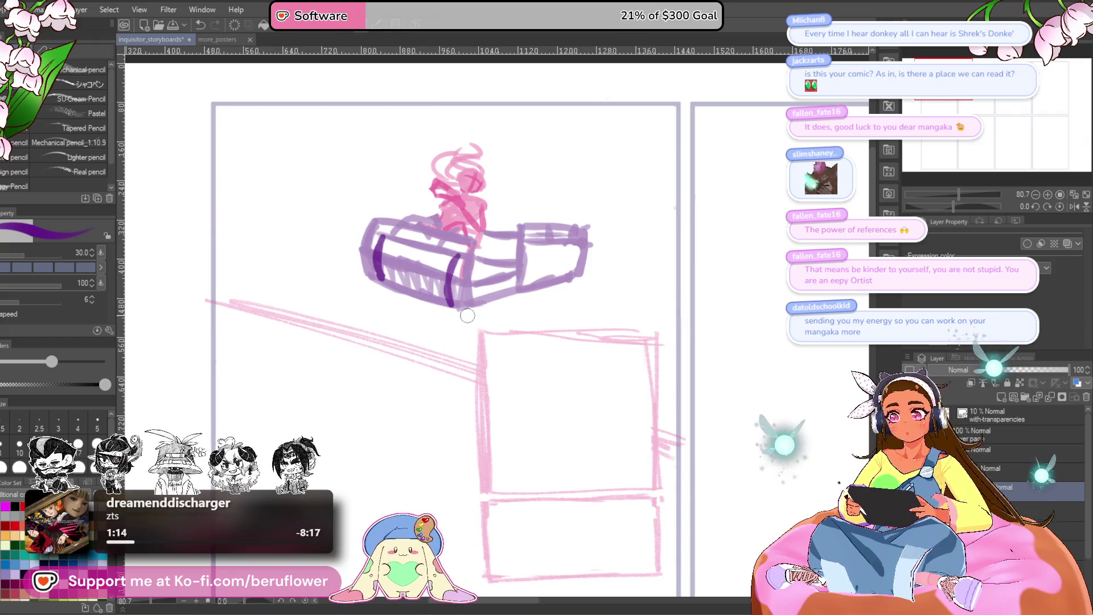
pyautogui.moveTo(468, 316)
pyautogui.mouseDown()
pyautogui.moveTo(484, 277)
pyautogui.moveTo(444, 292)
pyautogui.mouseUp()
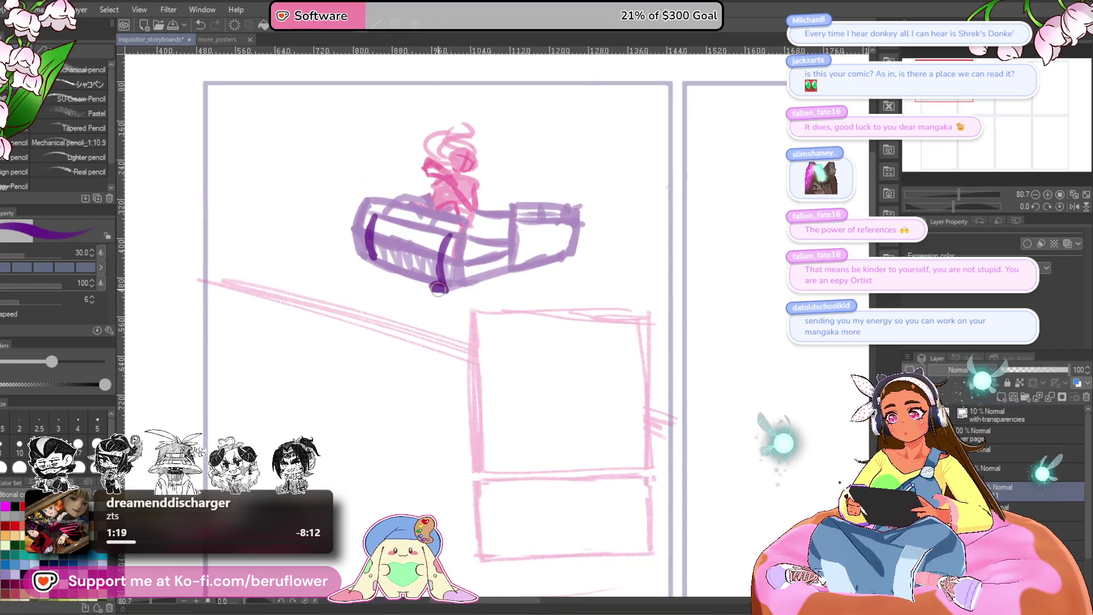
# Ink the cart's underside and a long pole extending left from it
pyautogui.moveTo(445, 295); pyautogui.dragTo(360, 305)
pyautogui.moveTo(451, 292); pyautogui.dragTo(351, 303)
pyautogui.moveTo(367, 260); pyautogui.dragTo(282, 272)
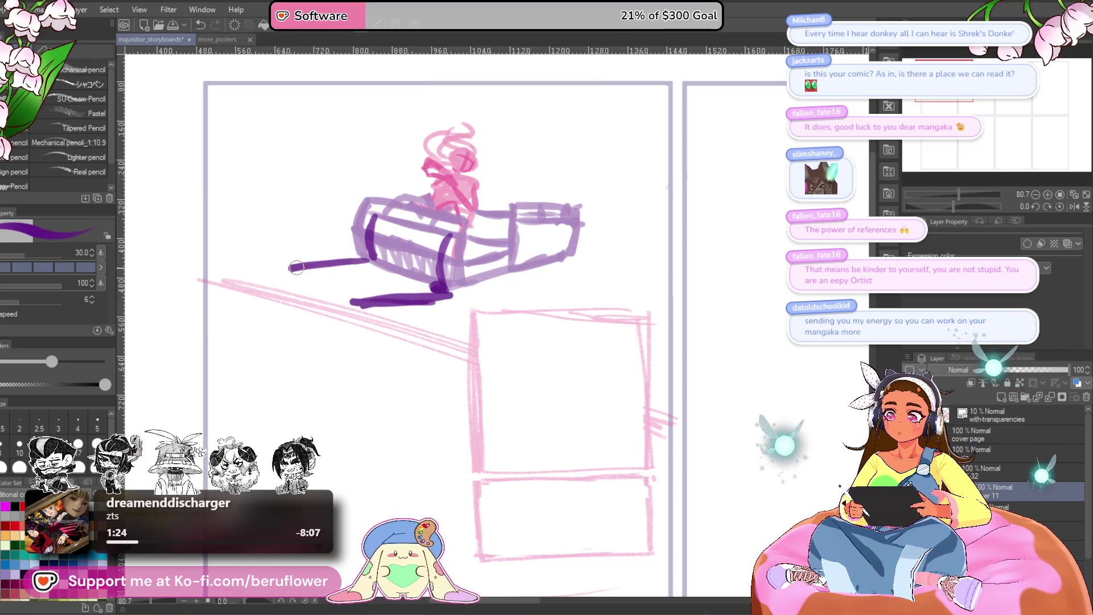
pyautogui.moveTo(516, 253); pyautogui.dragTo(510, 250)
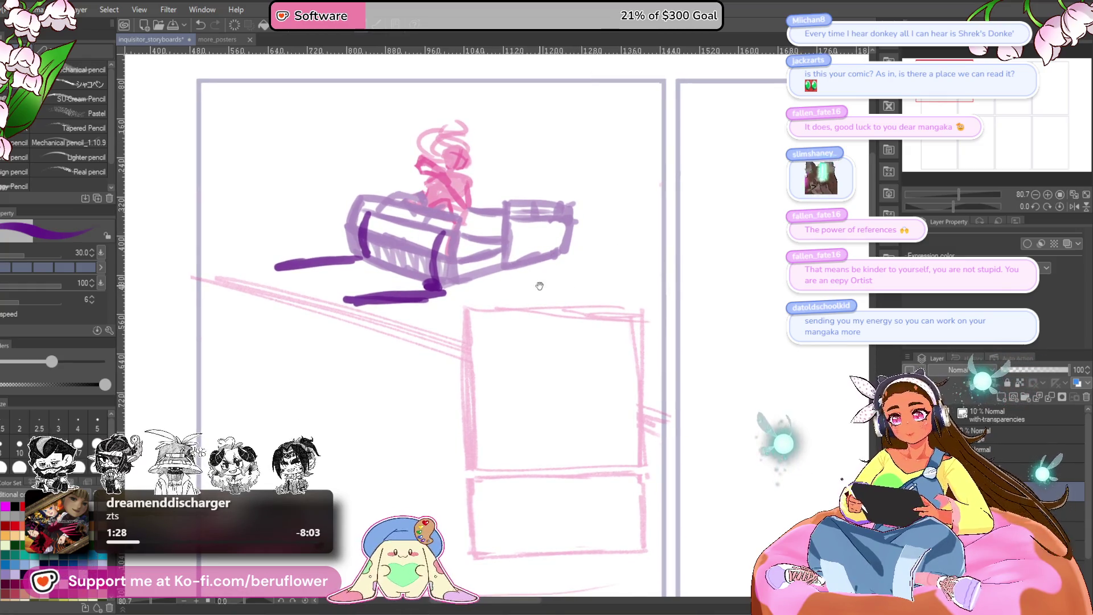
pyautogui.moveTo(539, 289); pyautogui.dragTo(524, 279)
# Draw the spoked front wheel, undoing and redrawing misdrawn strokes
pyautogui.moveTo(547, 242)
pyautogui.mouseDown()
pyautogui.moveTo(494, 290)
pyautogui.moveTo(576, 291)
pyautogui.mouseUp()
pyautogui.hotkey('ctrl', 'z')
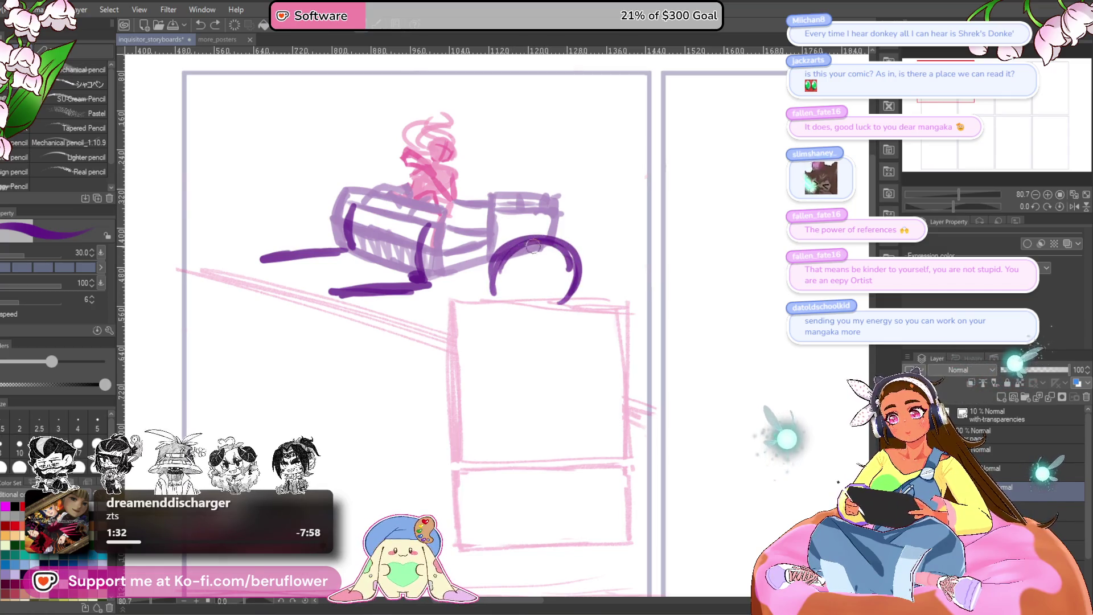
pyautogui.moveTo(500, 291)
pyautogui.mouseDown()
pyautogui.moveTo(502, 320)
pyautogui.moveTo(494, 274)
pyautogui.mouseUp()
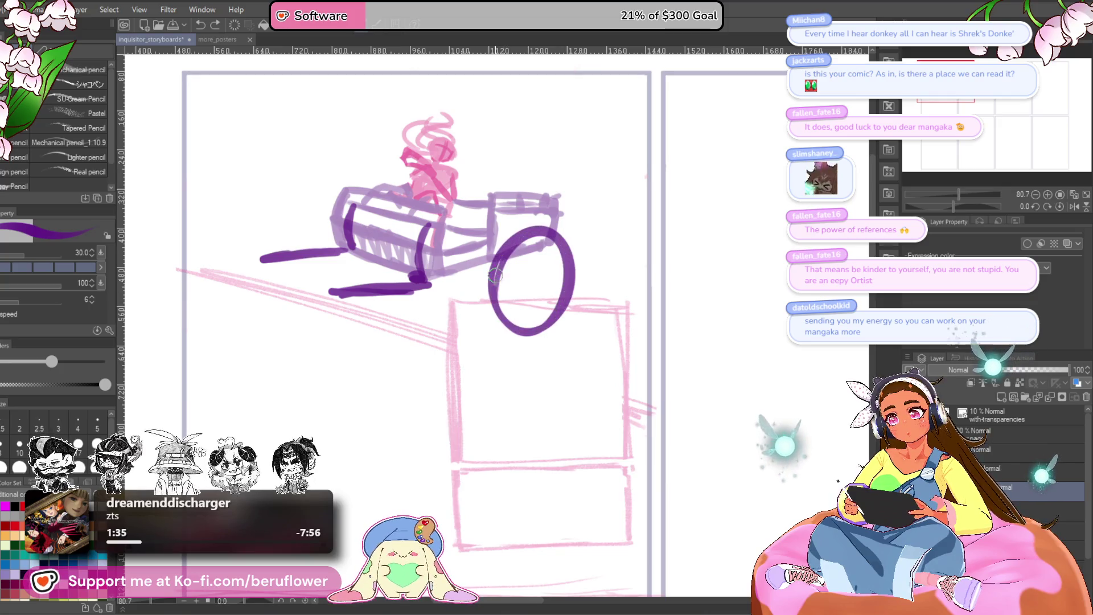
pyautogui.moveTo(558, 286); pyautogui.dragTo(571, 293)
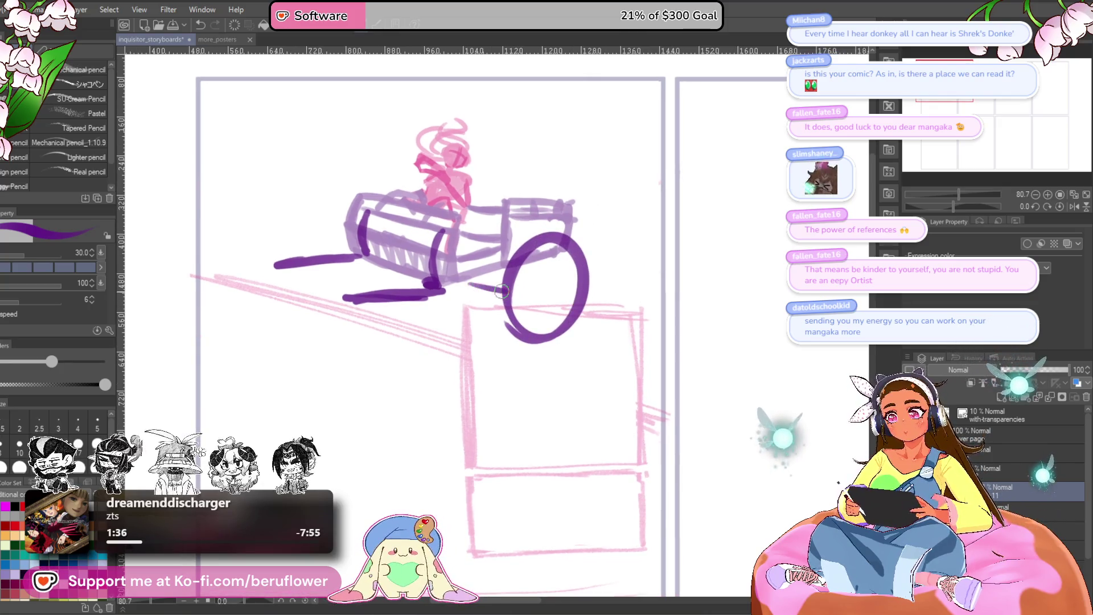
pyautogui.hotkey('ctrl', 'z')
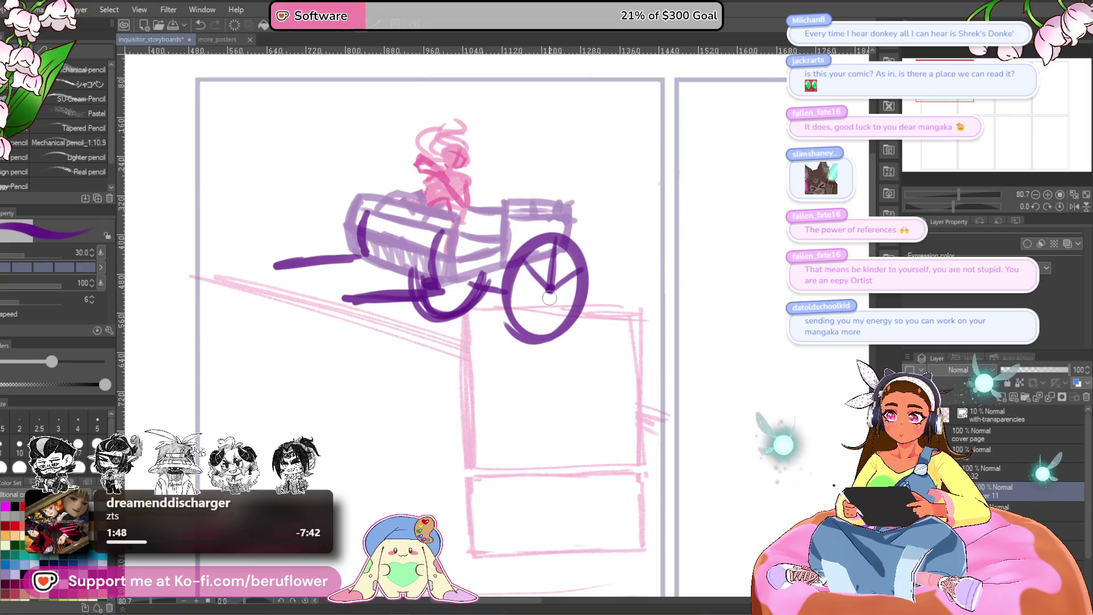
# Draw the undercarriage linking the cart body to the front wheel
pyautogui.moveTo(505, 313); pyautogui.dragTo(515, 318)
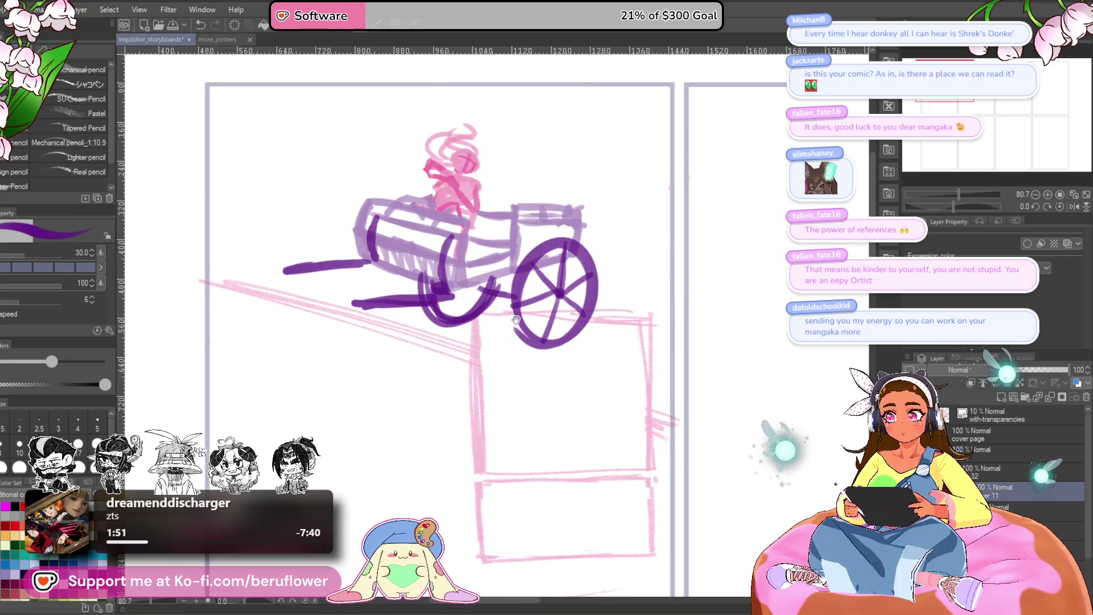
pyautogui.moveTo(466, 289); pyautogui.dragTo(521, 284)
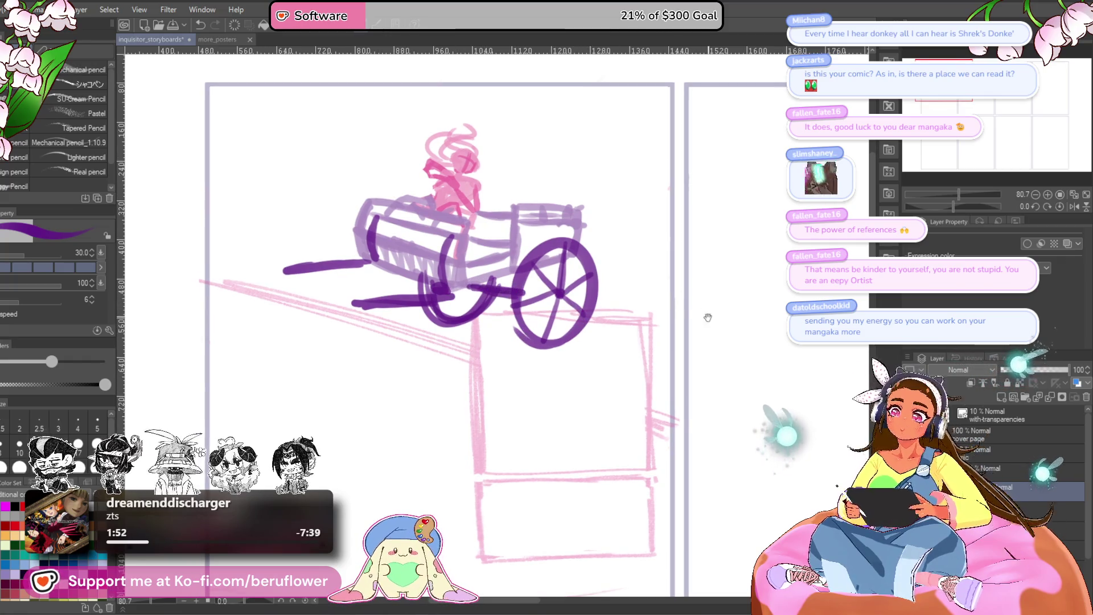
pyautogui.moveTo(513, 325); pyautogui.dragTo(518, 316)
pyautogui.moveTo(539, 372); pyautogui.dragTo(533, 366)
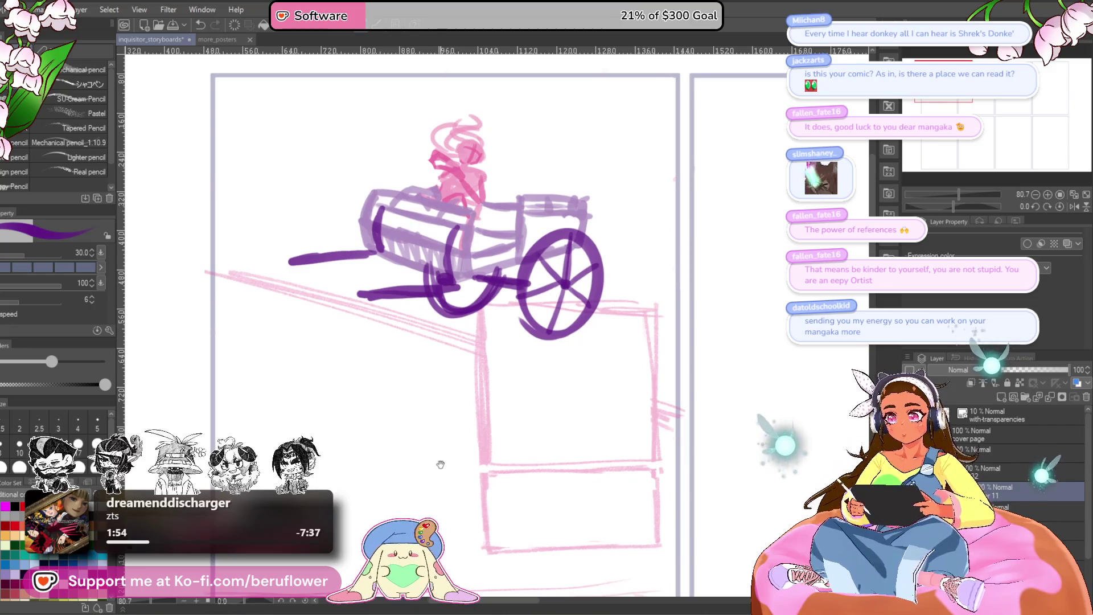
pyautogui.moveTo(568, 327)
pyautogui.mouseDown()
pyautogui.moveTo(582, 326)
pyautogui.moveTo(559, 322)
pyautogui.mouseUp()
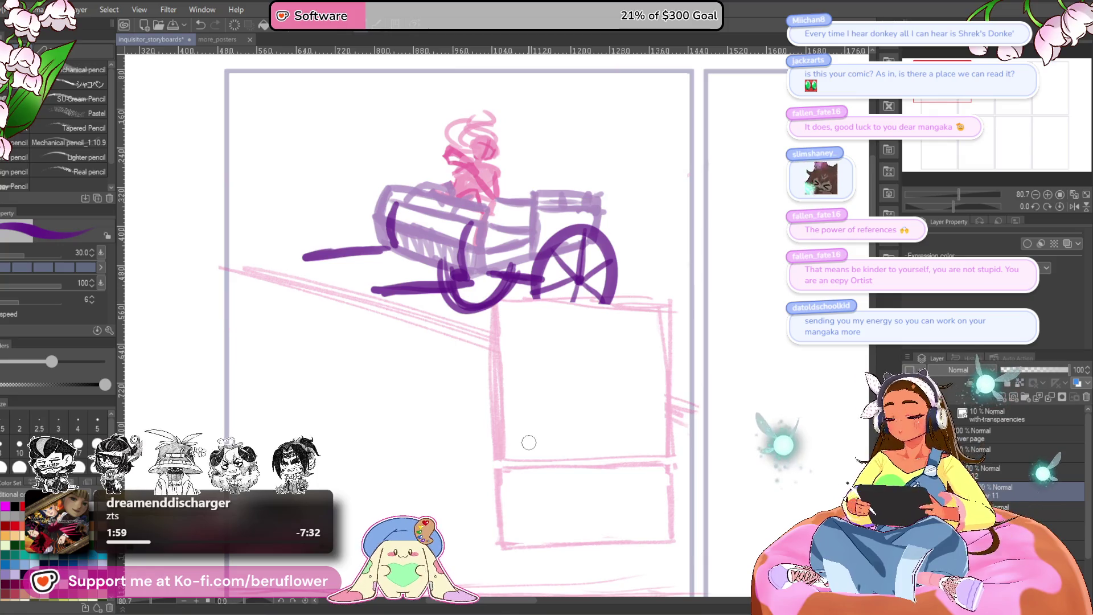
pyautogui.moveTo(523, 409); pyautogui.dragTo(514, 403)
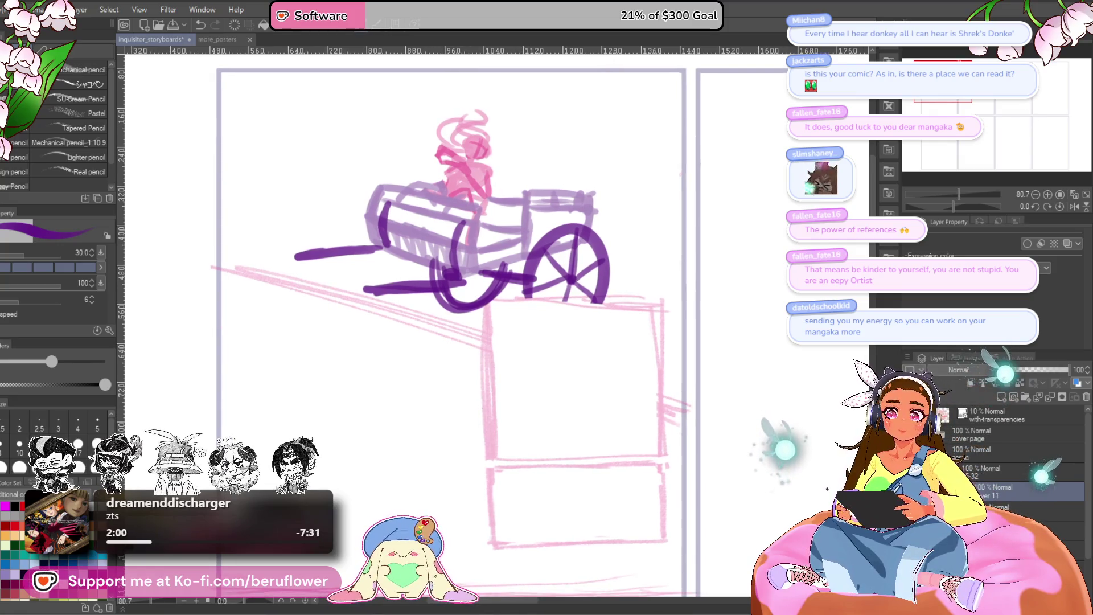
pyautogui.press('Tab')
# Drag the Poseable horse model onto the page, turn it to a three-quarter side view and bring up its pose presets
pyautogui.moveTo(700, 513); pyautogui.dragTo(402, 290)
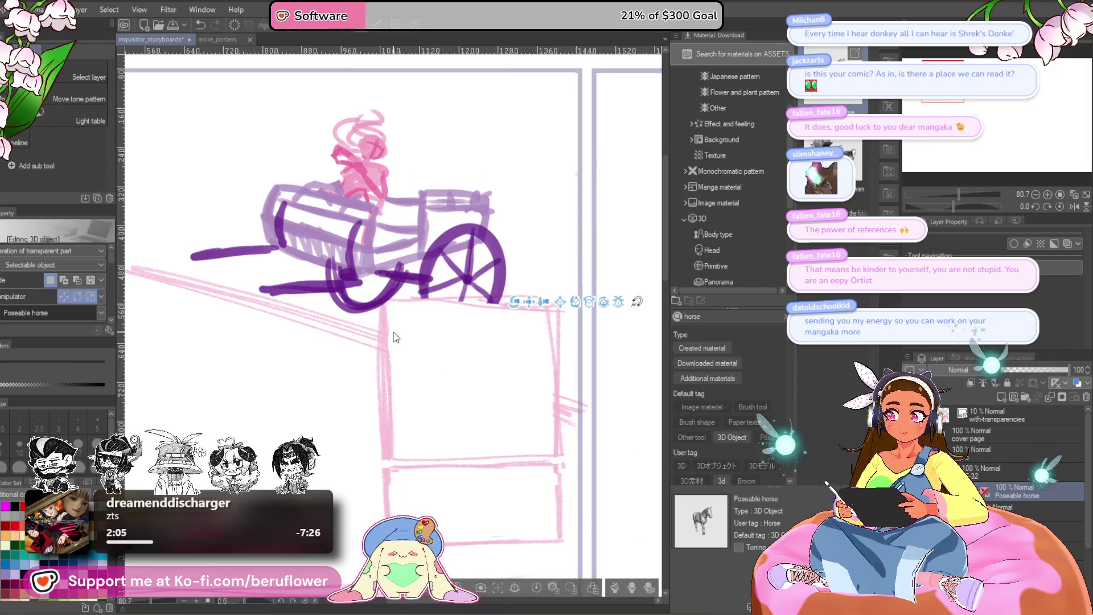
pyautogui.scroll(-3, 394, 331)
pyautogui.press('Tab')
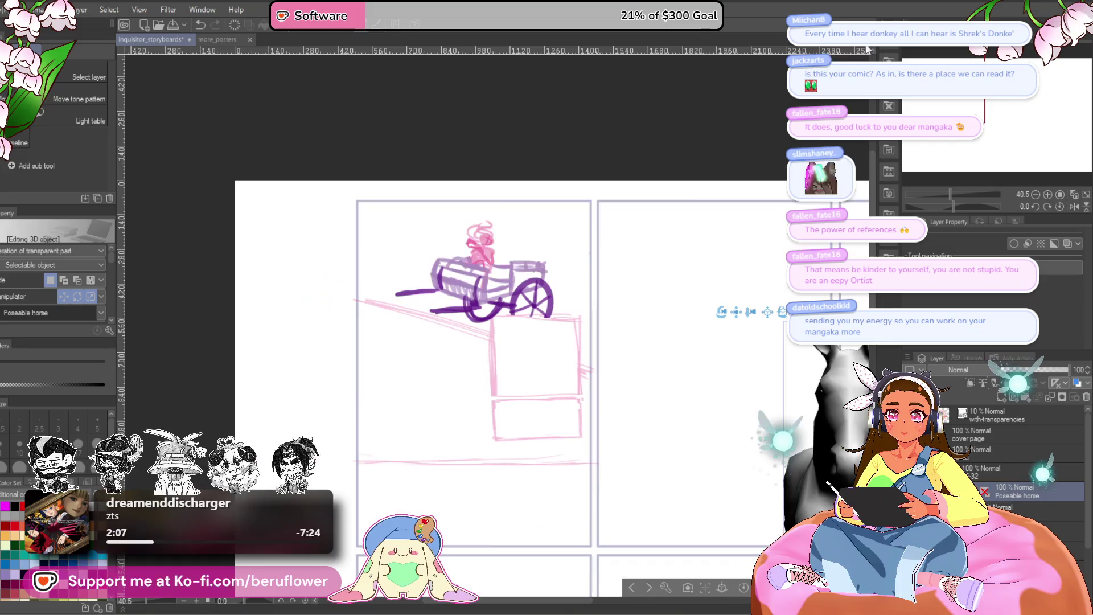
pyautogui.scroll(-3, 722, 384)
pyautogui.scroll(1, 723, 384)
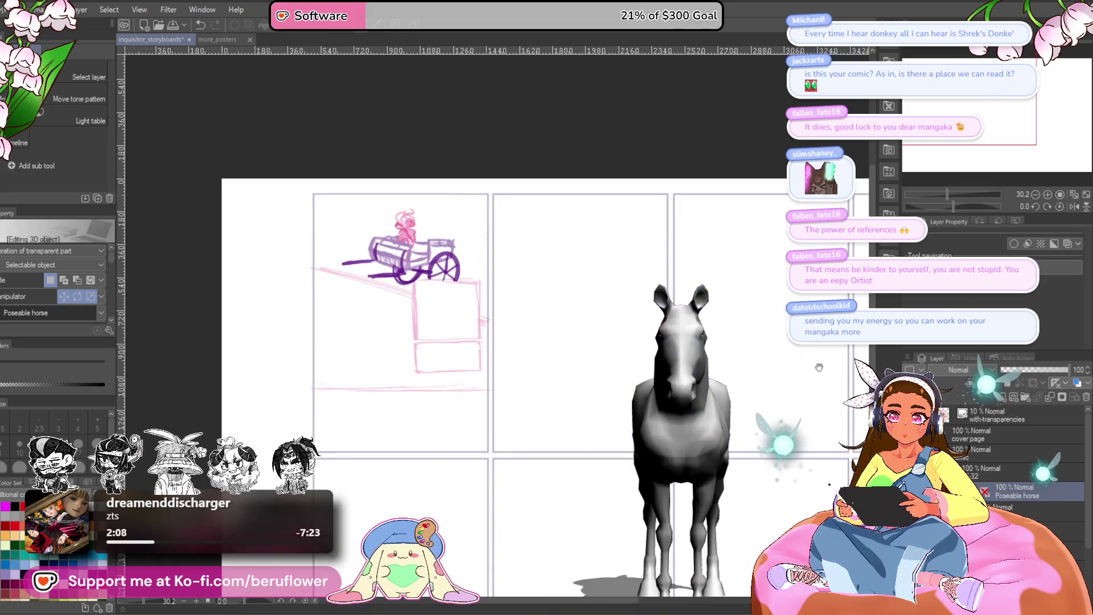
pyautogui.scroll(1, 598, 325)
pyautogui.scroll(1, 555, 256)
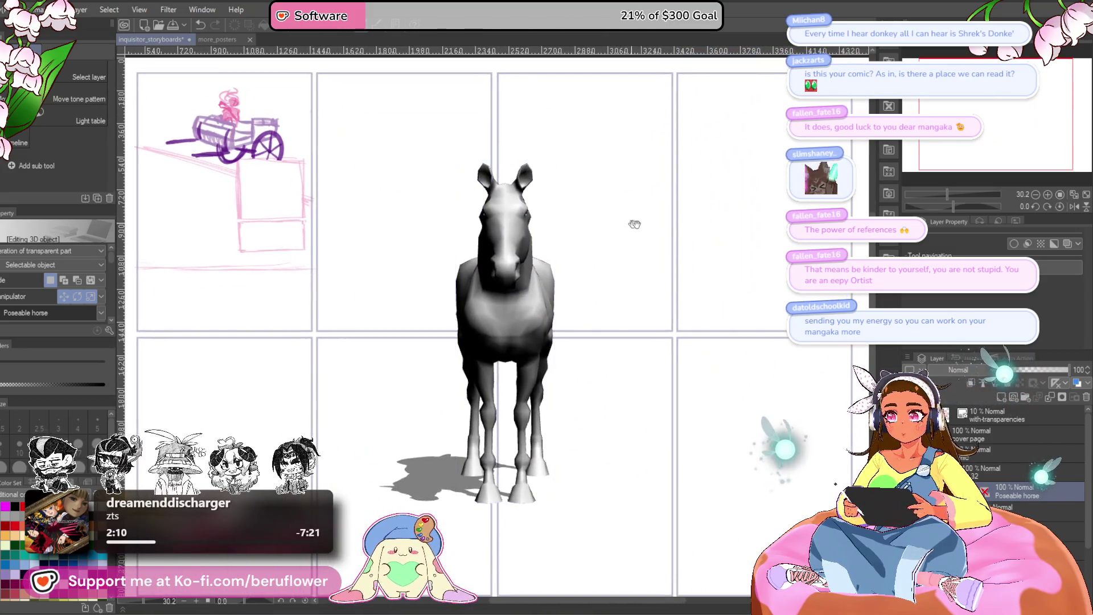
pyautogui.moveTo(524, 214); pyautogui.dragTo(610, 217)
pyautogui.moveTo(593, 181); pyautogui.dragTo(683, 560)
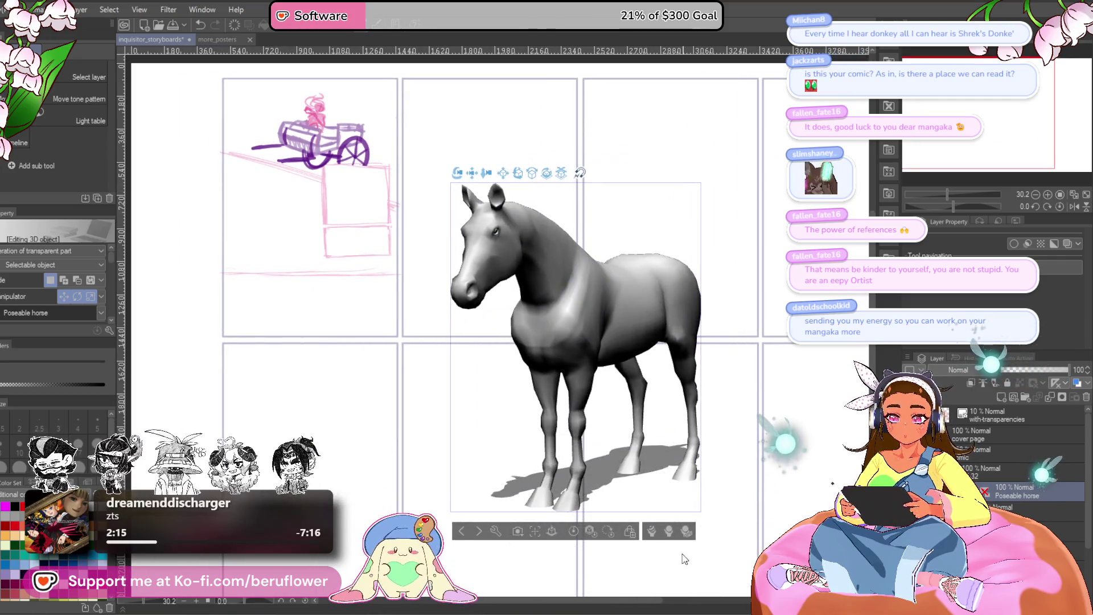
pyautogui.click(651, 531)
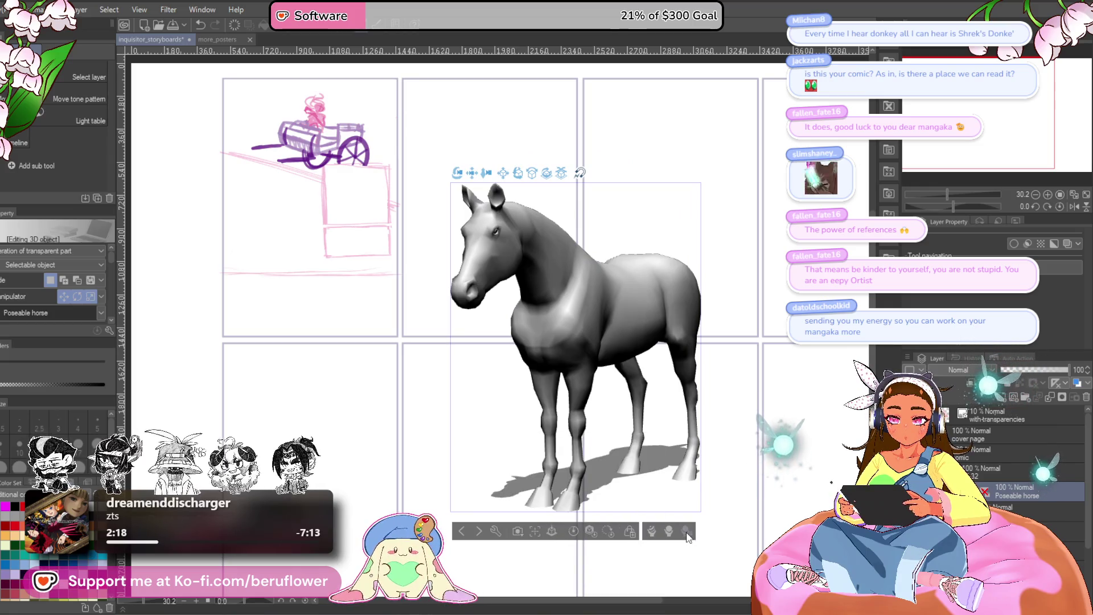
pyautogui.click(687, 532)
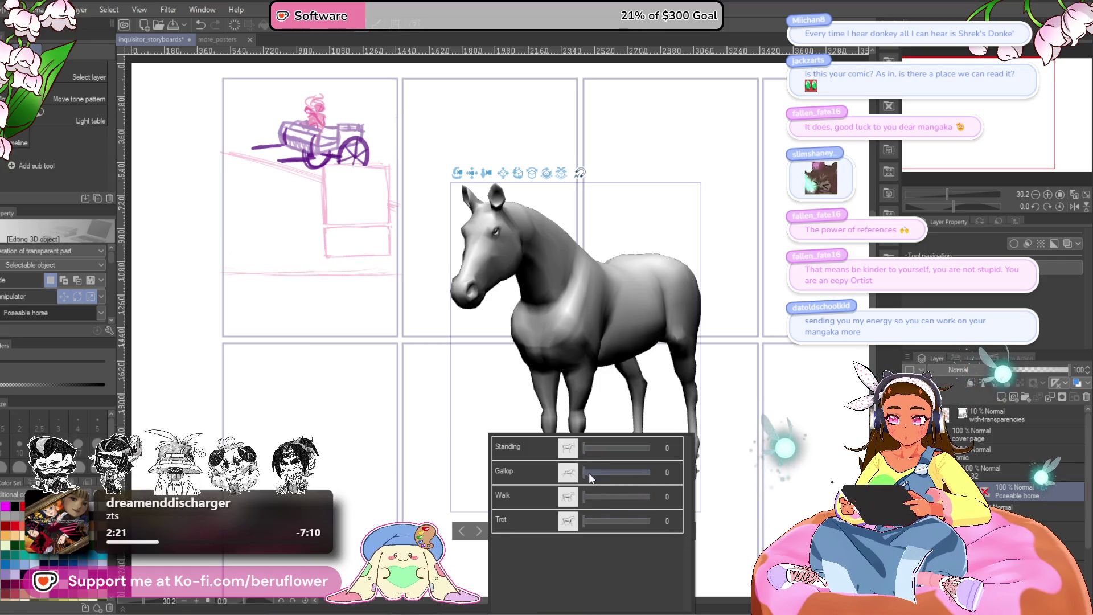
# Blend the 3D horse toward a gallop pose and move it to the upper-left panel
pyautogui.moveTo(588, 473); pyautogui.dragTo(599, 471)
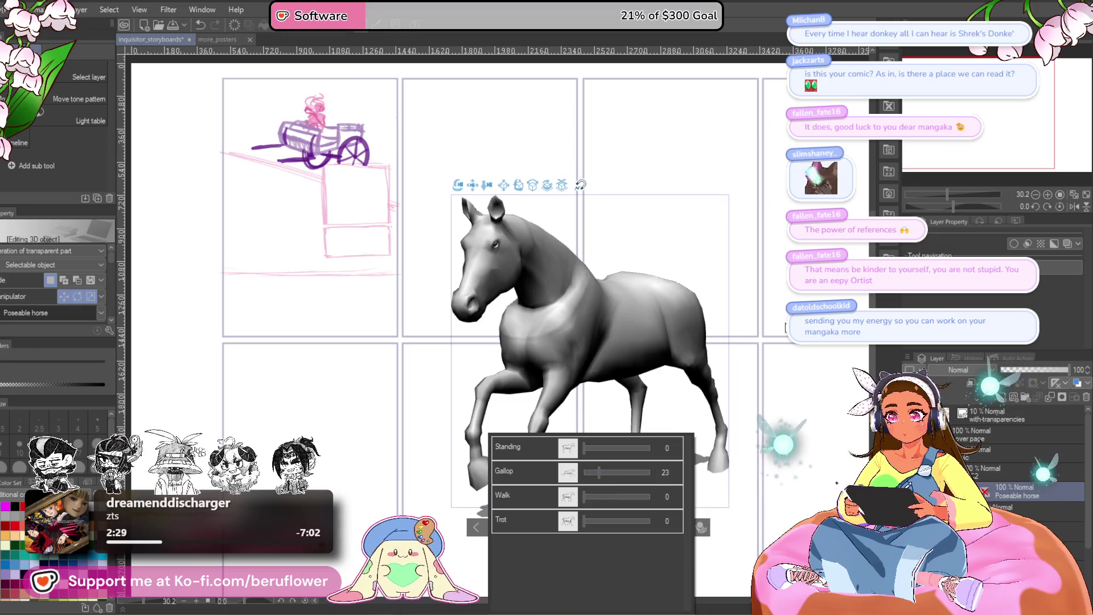
pyautogui.moveTo(752, 333); pyautogui.dragTo(574, 278)
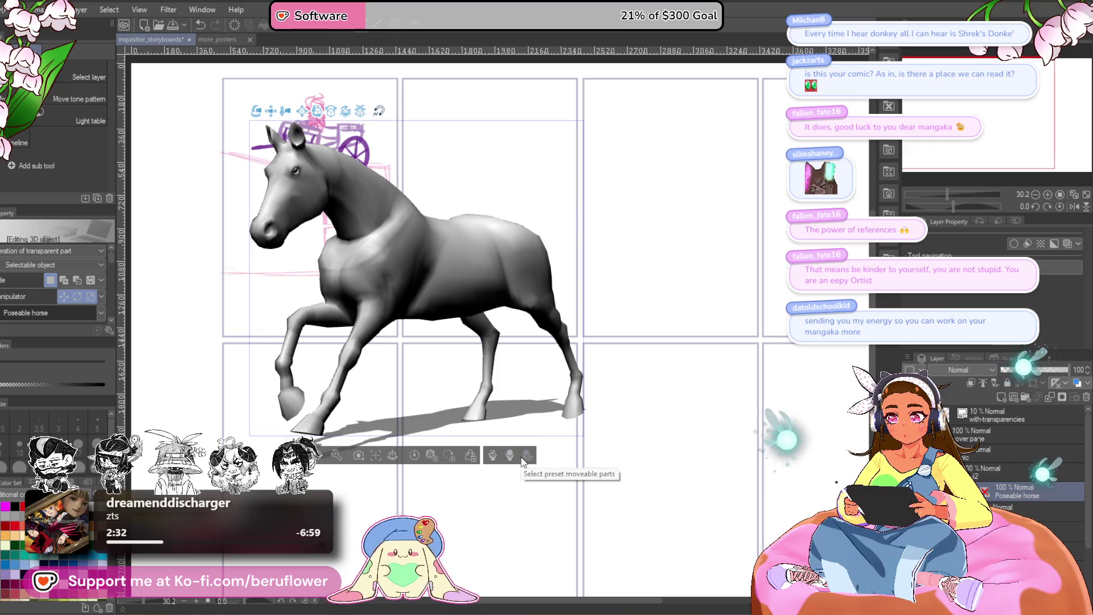
# Push the Gallop preset slider to full strength so the horse is mid-stride
pyautogui.click(503, 459)
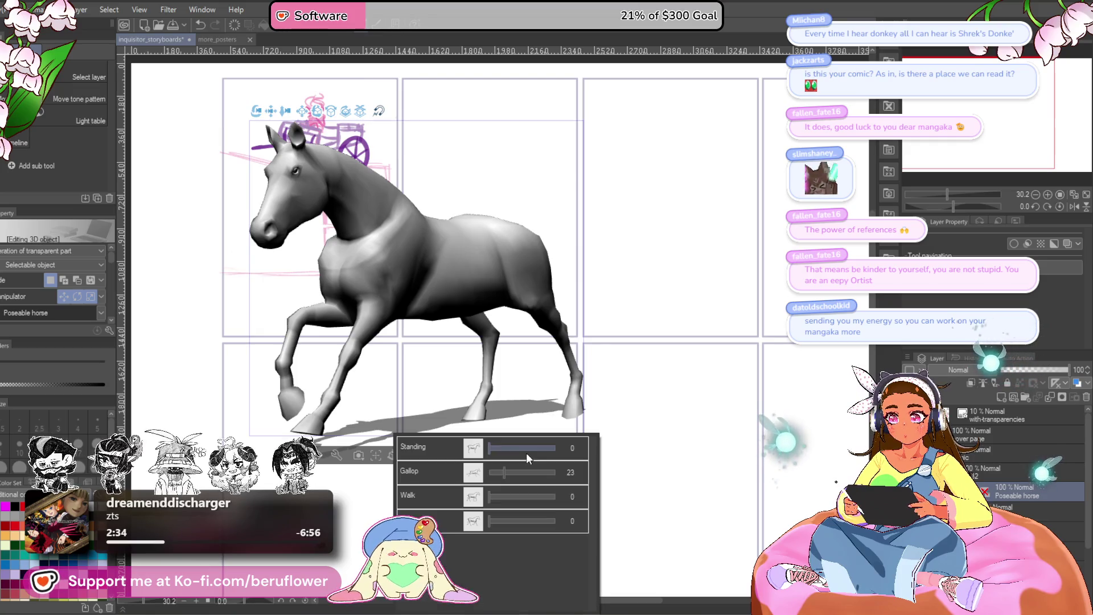
pyautogui.moveTo(502, 474)
pyautogui.mouseDown()
pyautogui.moveTo(570, 474)
pyautogui.moveTo(500, 477)
pyautogui.moveTo(525, 477)
pyautogui.mouseUp()
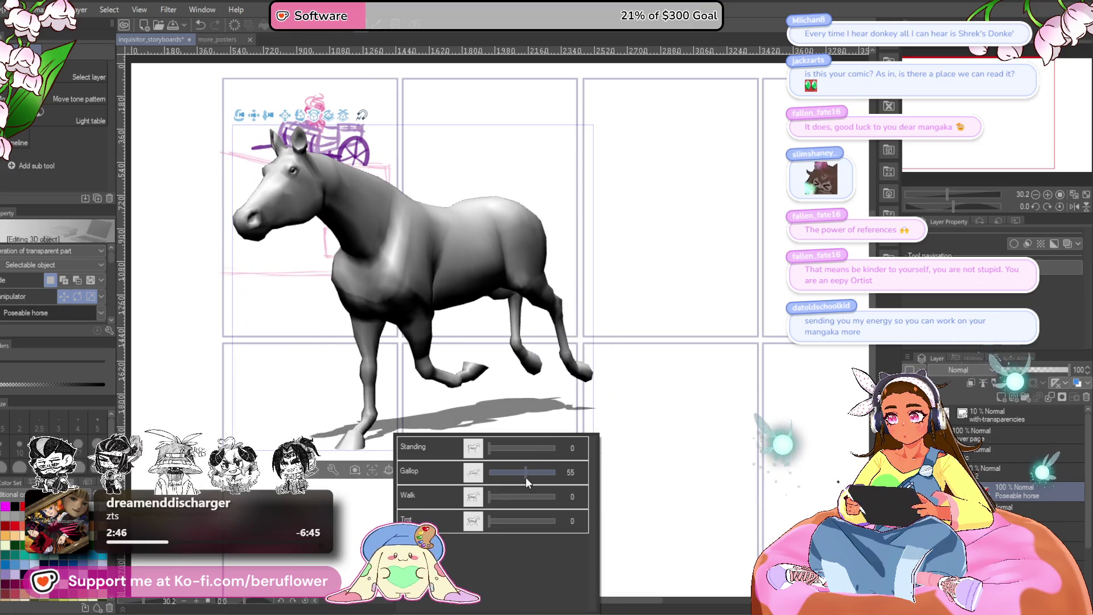
pyautogui.moveTo(525, 478); pyautogui.dragTo(555, 466)
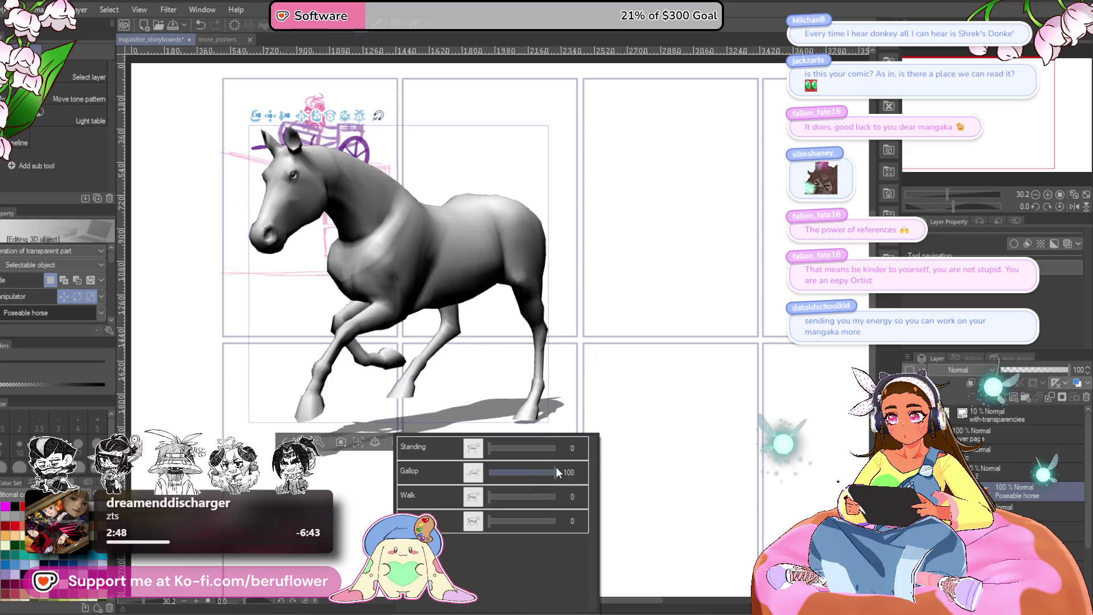
pyautogui.click(645, 306)
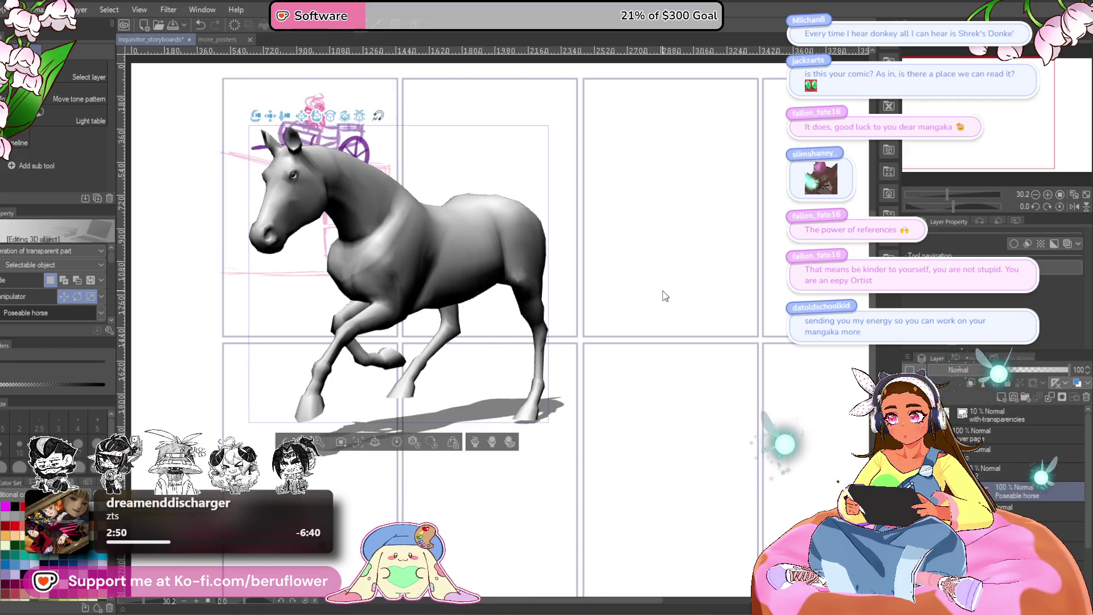
pyautogui.scroll(1, 631, 304)
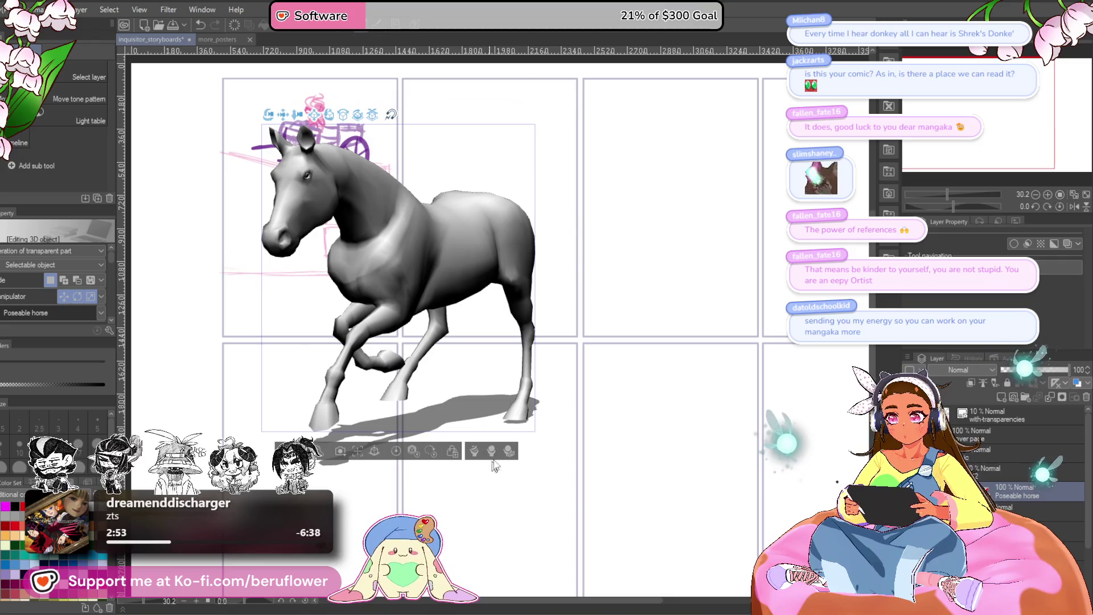
pyautogui.click(492, 452)
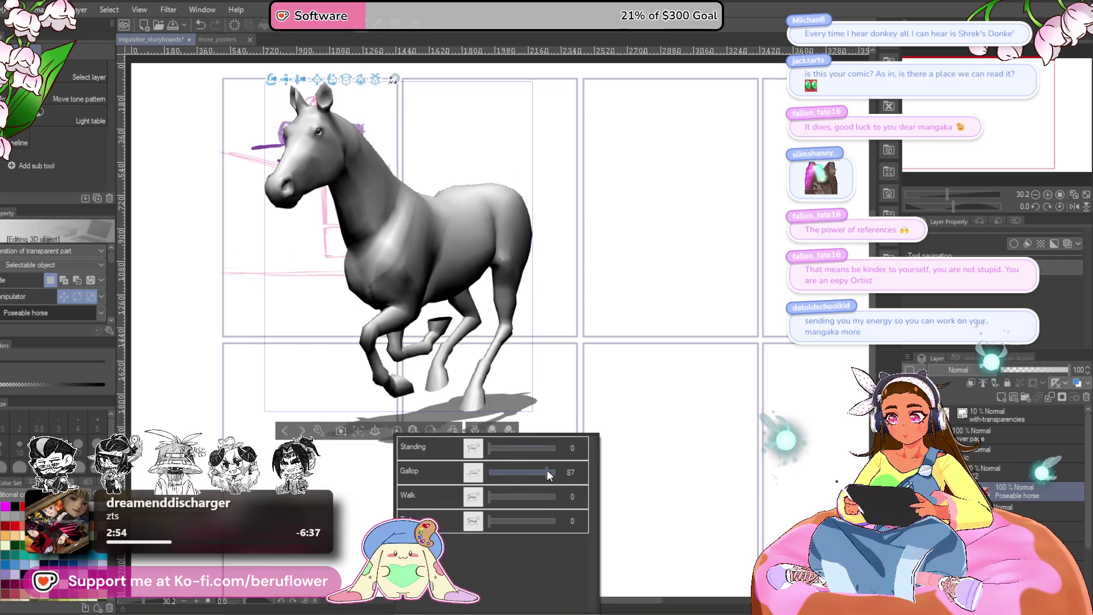
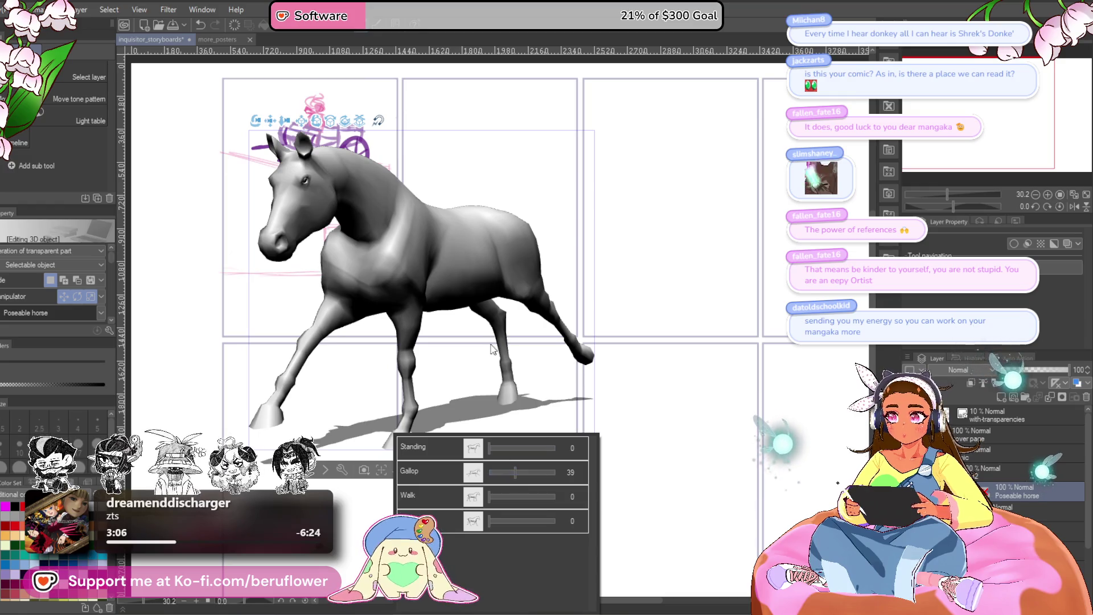
# Fine-tune the Gallop pose strength, then orbit and shrink the horse in the panel
pyautogui.moveTo(491, 453)
pyautogui.mouseDown()
pyautogui.moveTo(531, 455)
pyautogui.moveTo(516, 472)
pyautogui.mouseUp()
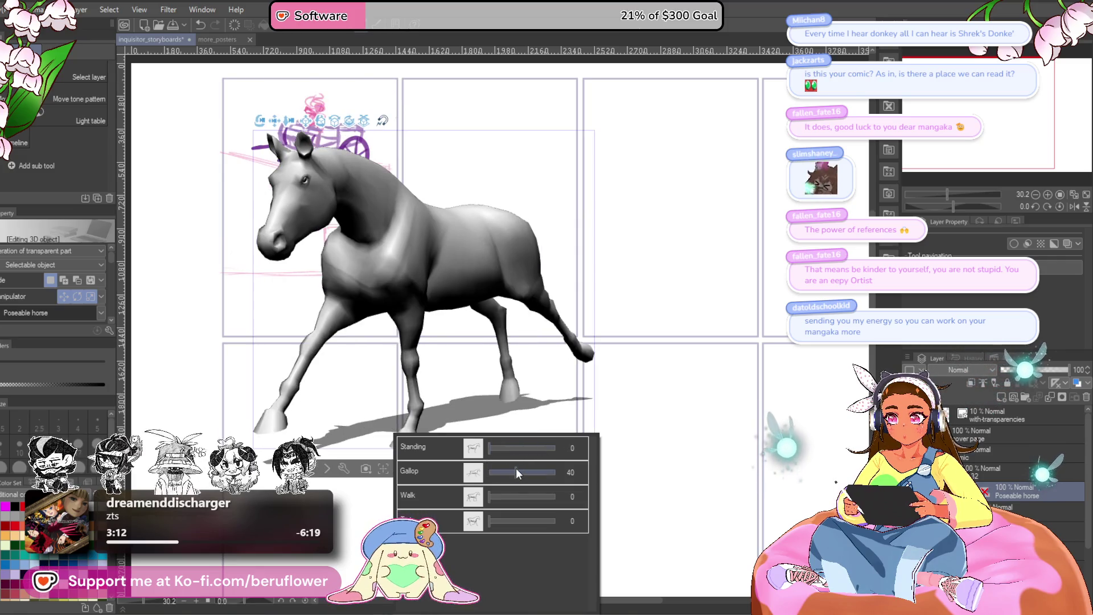
pyautogui.click(629, 389)
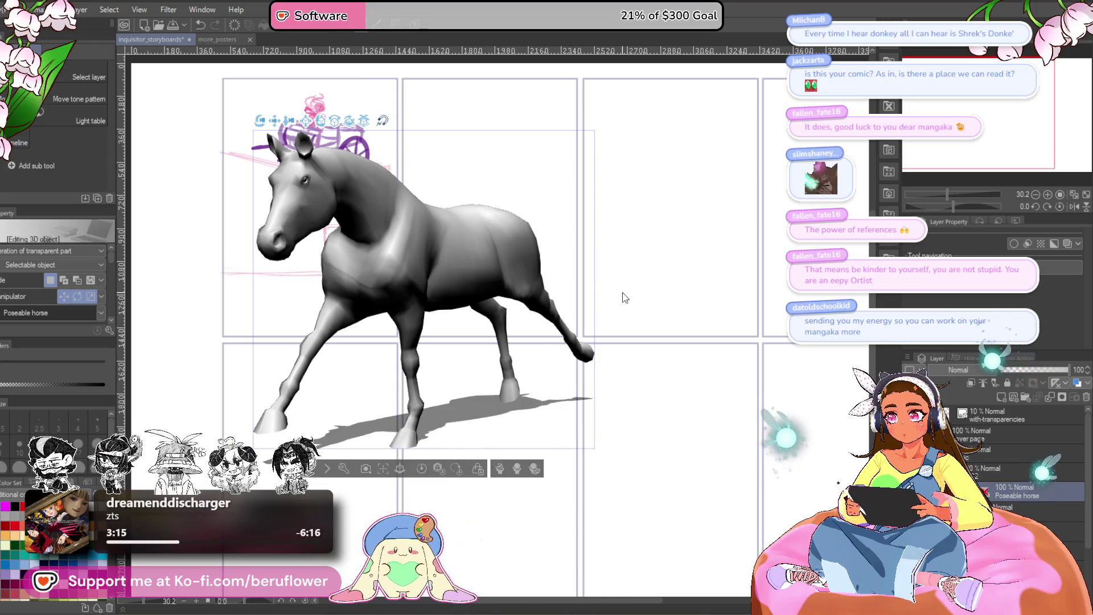
pyautogui.scroll(-2, 623, 298)
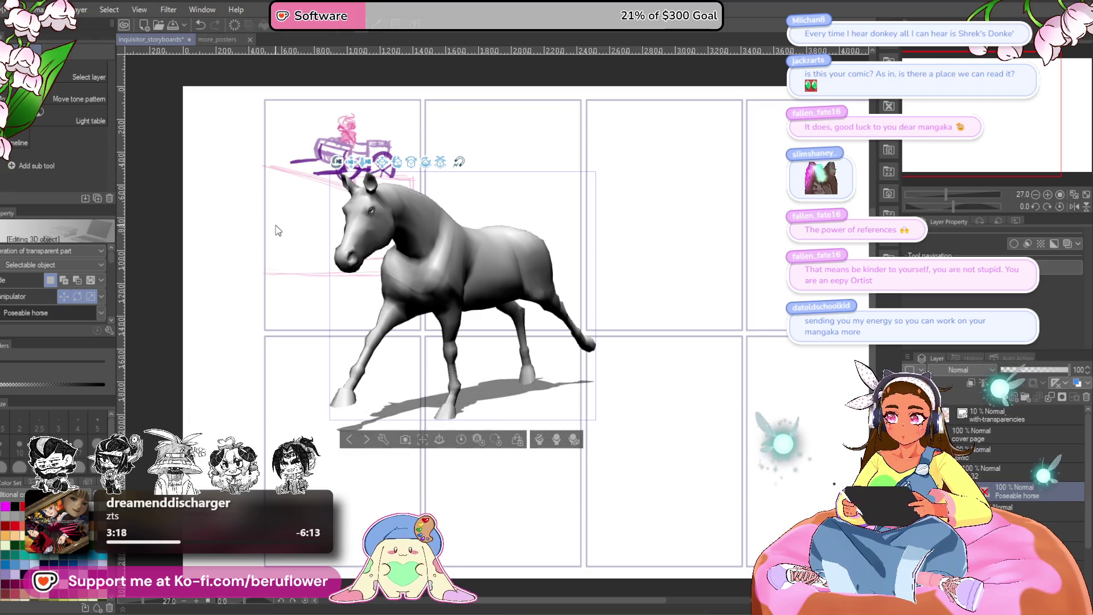
pyautogui.moveTo(342, 171); pyautogui.dragTo(290, 243)
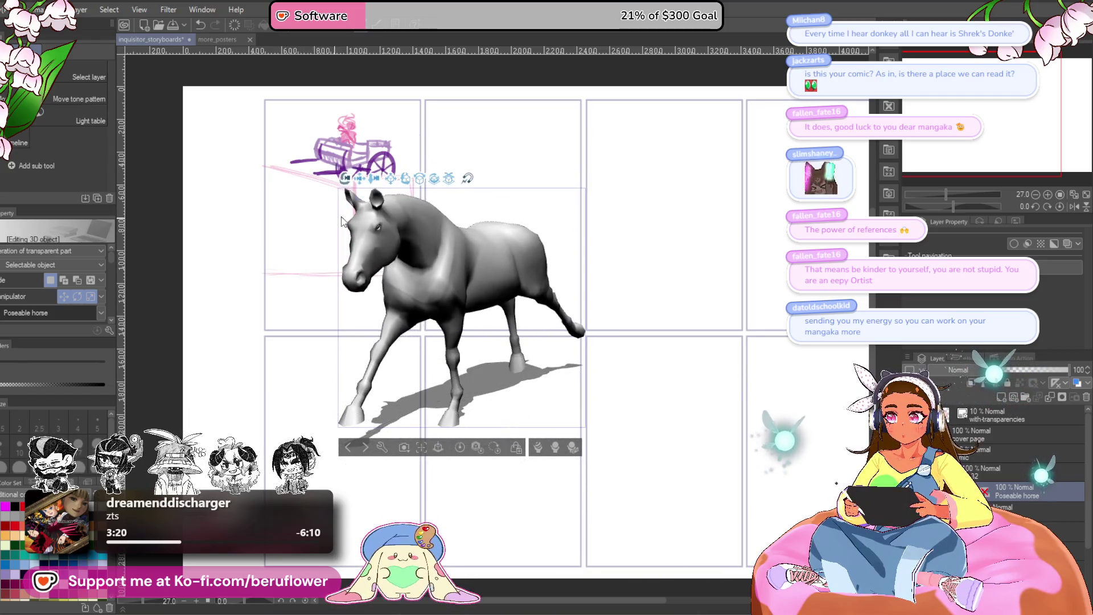
pyautogui.moveTo(350, 196)
pyautogui.mouseDown()
pyautogui.moveTo(505, 285)
pyautogui.moveTo(325, 214)
pyautogui.mouseUp()
pyautogui.scroll(3, 530, 237)
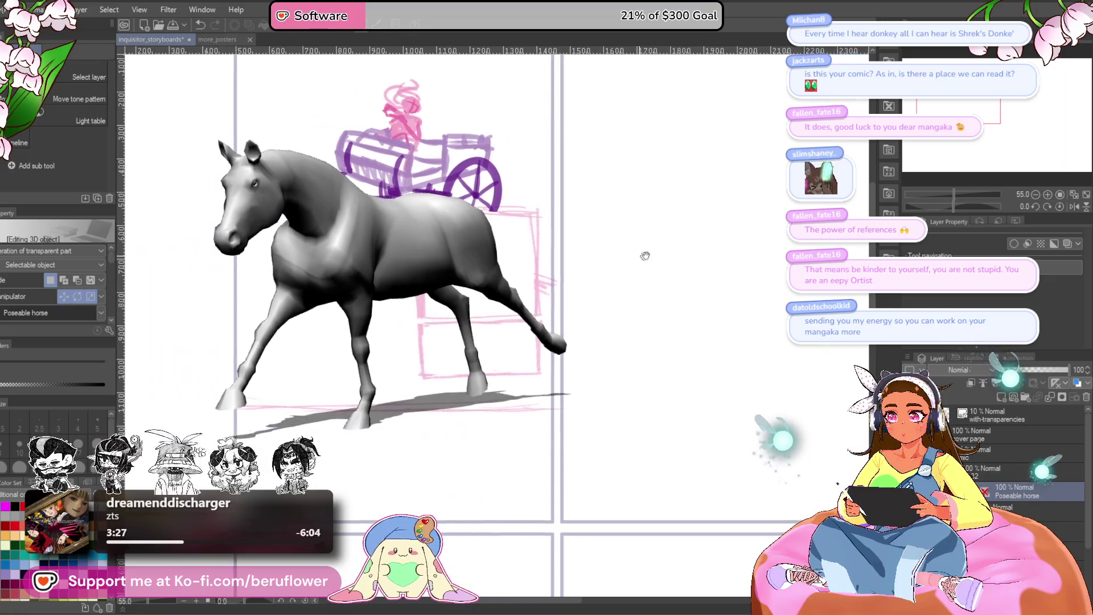
# Bring the cart panel into view and rotate the whole horse to a new angle
pyautogui.moveTo(547, 222); pyautogui.dragTo(773, 305)
pyautogui.click(427, 257)
pyautogui.moveTo(427, 256)
pyautogui.mouseDown()
pyautogui.moveTo(325, 249)
pyautogui.moveTo(285, 233)
pyautogui.mouseUp()
pyautogui.click(375, 247)
pyautogui.scroll(-2, 408, 256)
pyautogui.scroll(2, 392, 251)
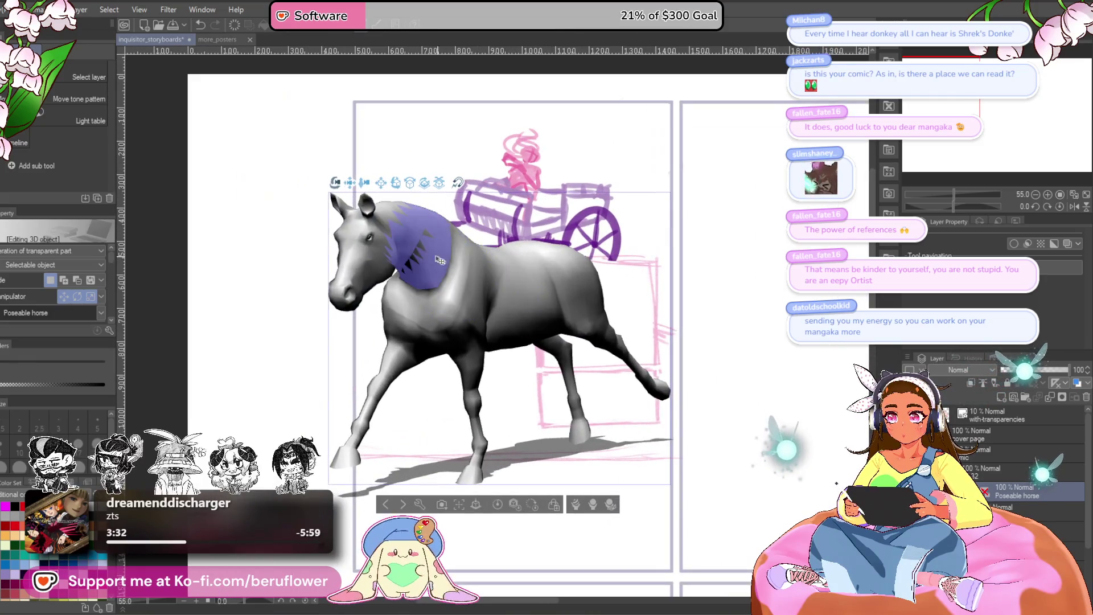
pyautogui.click(525, 478)
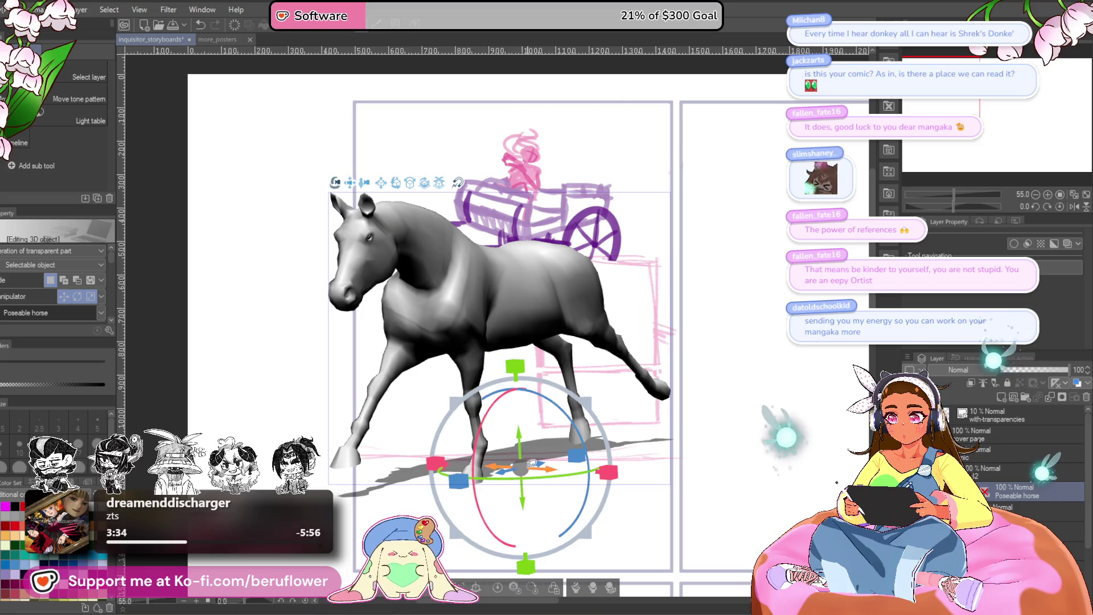
# Re-angle the horse's head and neck, raising them and lowering the nose
pyautogui.click(524, 436)
pyautogui.click(355, 220)
pyautogui.moveTo(354, 221); pyautogui.dragTo(377, 190)
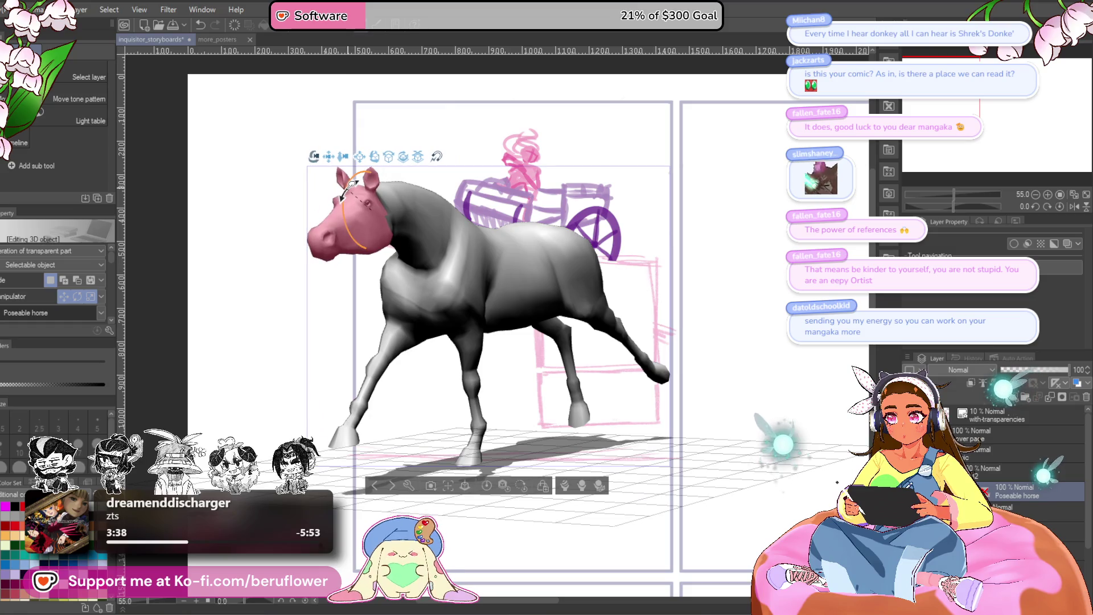
pyautogui.click(416, 202)
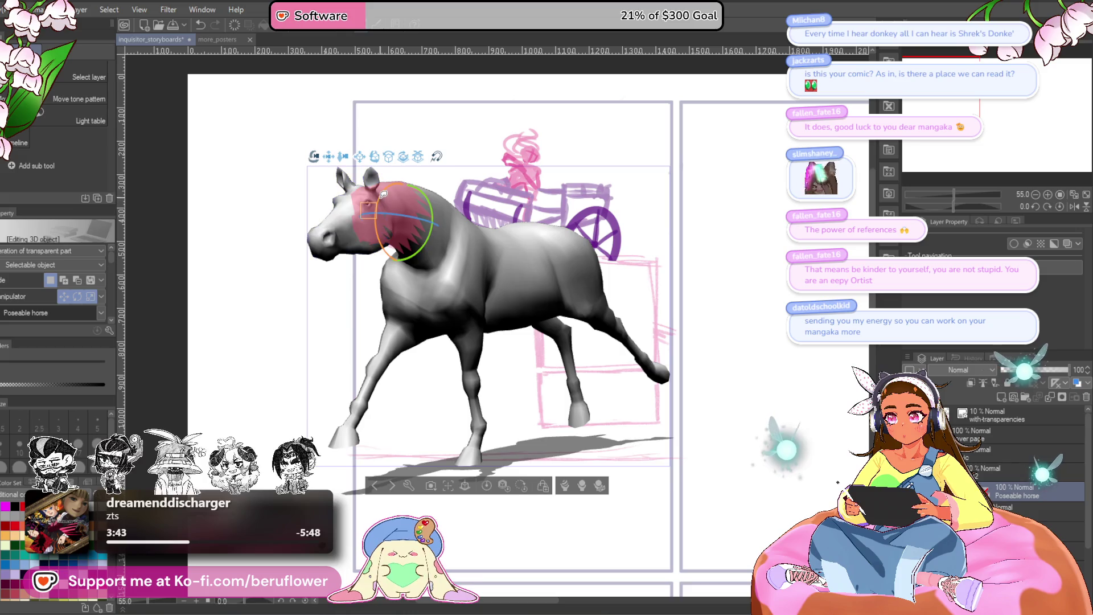
pyautogui.moveTo(423, 211); pyautogui.dragTo(394, 185)
pyautogui.click(436, 235)
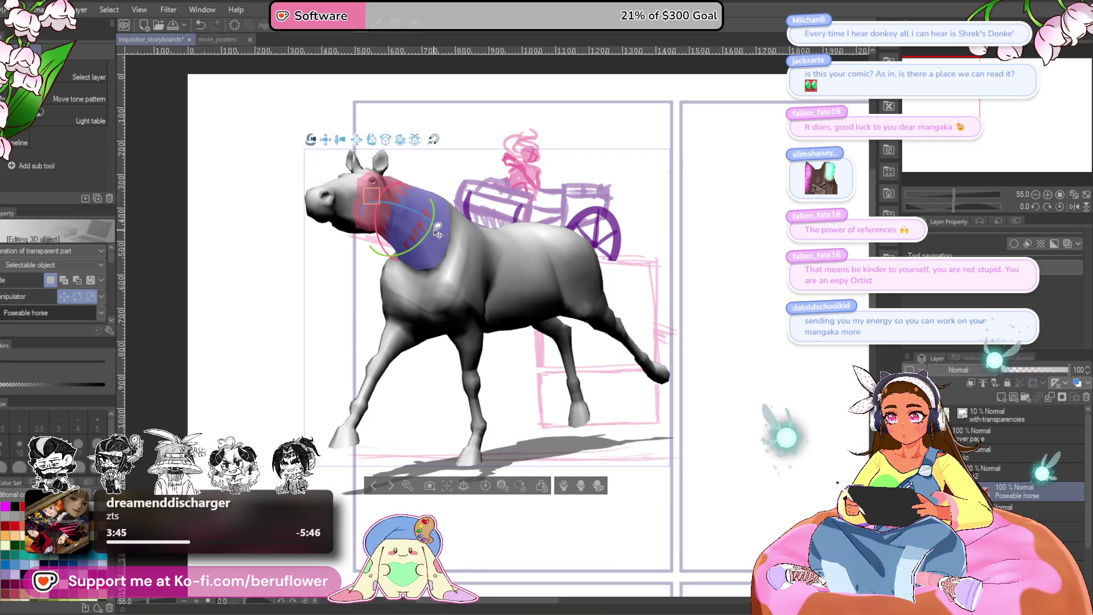
pyautogui.moveTo(423, 225); pyautogui.dragTo(422, 229)
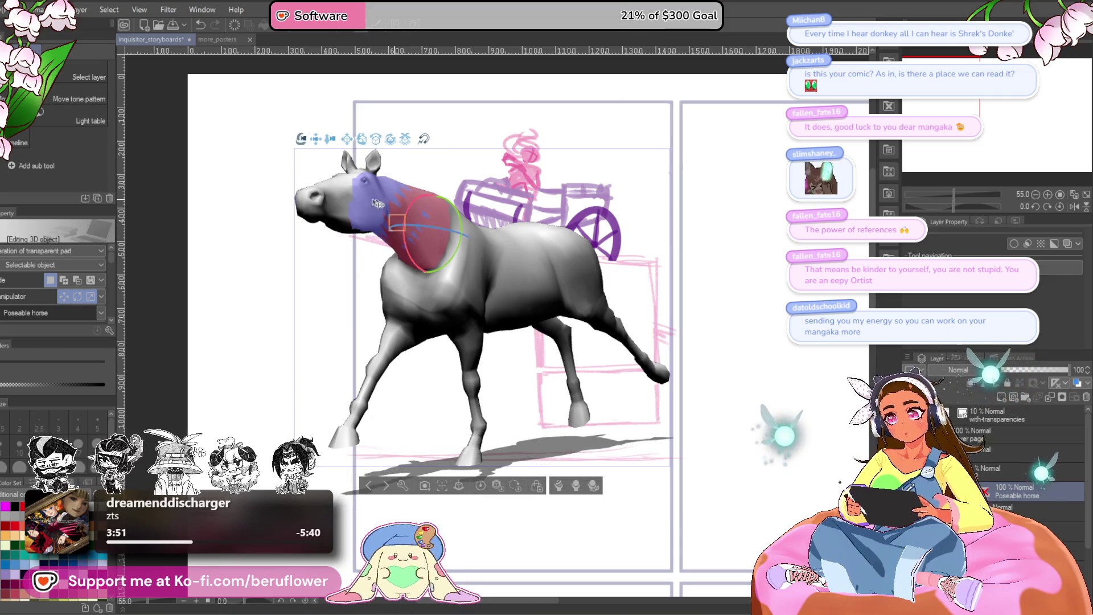
pyautogui.click(350, 208)
pyautogui.moveTo(339, 178); pyautogui.dragTo(335, 214)
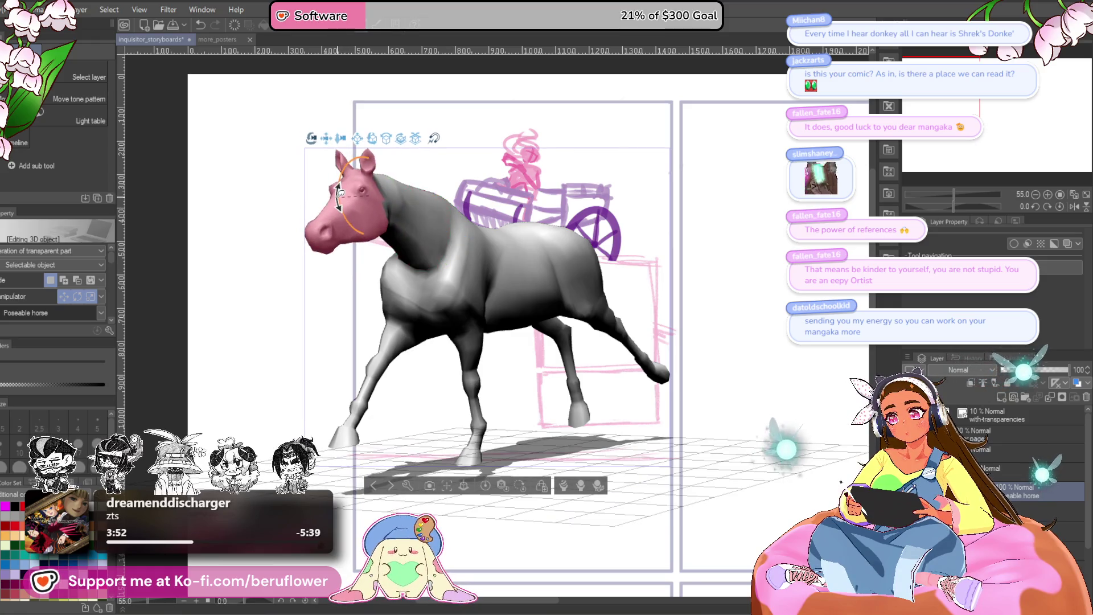
# Tilt the horse's back to lift the head and turn the head toward the viewer
pyautogui.click(520, 234)
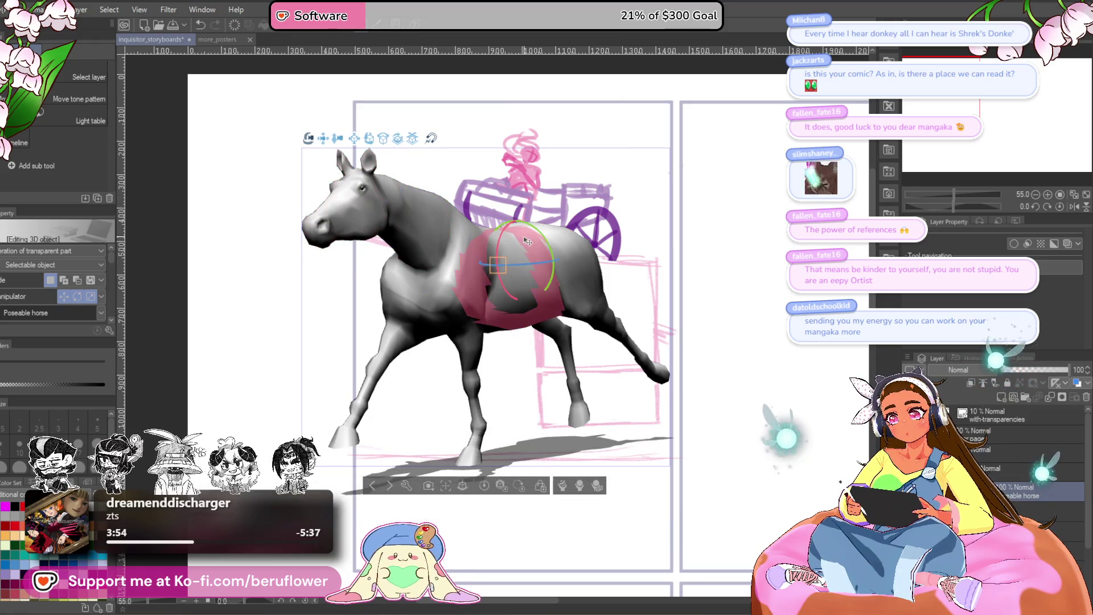
pyautogui.moveTo(545, 233)
pyautogui.mouseDown()
pyautogui.moveTo(546, 254)
pyautogui.moveTo(590, 252)
pyautogui.moveTo(530, 273)
pyautogui.mouseUp()
pyautogui.click(556, 270)
pyautogui.click(575, 258)
pyautogui.click(513, 273)
pyautogui.click(427, 231)
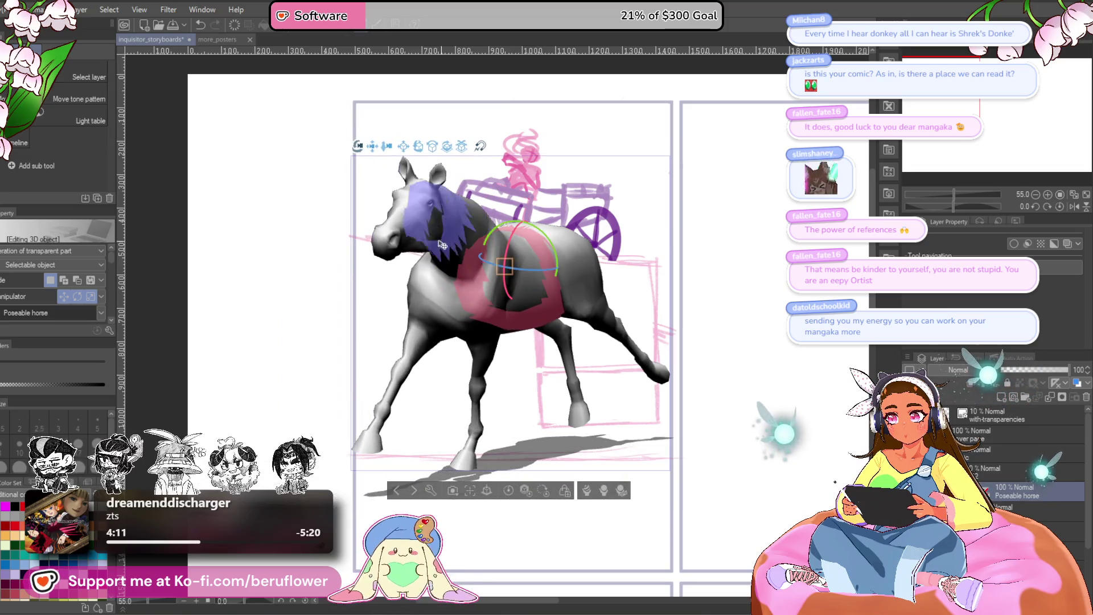
pyautogui.moveTo(427, 243); pyautogui.dragTo(403, 233)
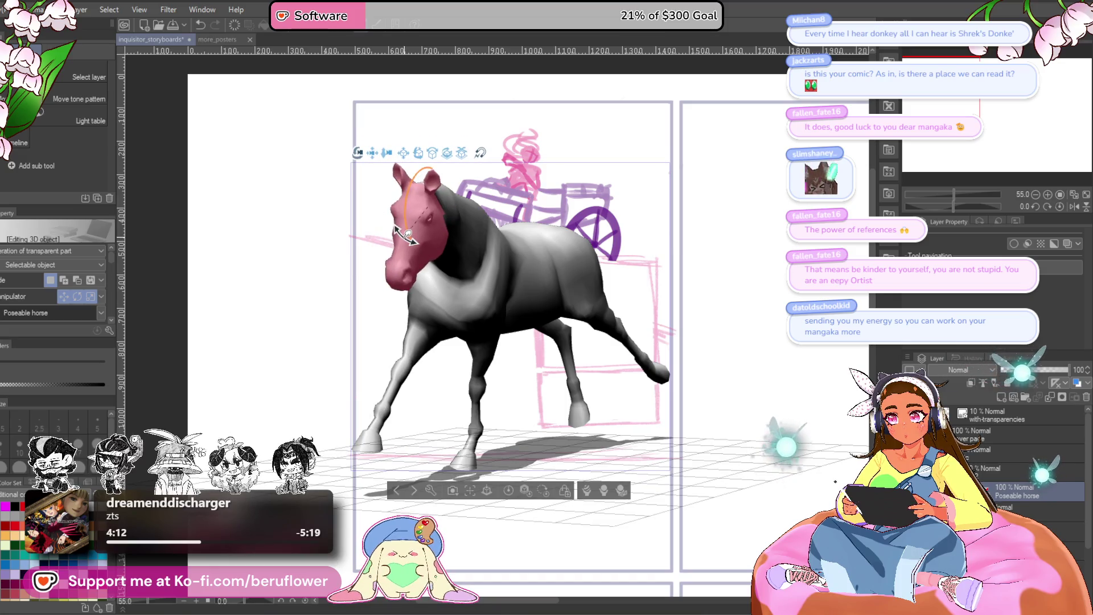
# Rotate the hindquarters and torso, then move the horse up-left and enlarge it
pyautogui.click(554, 244)
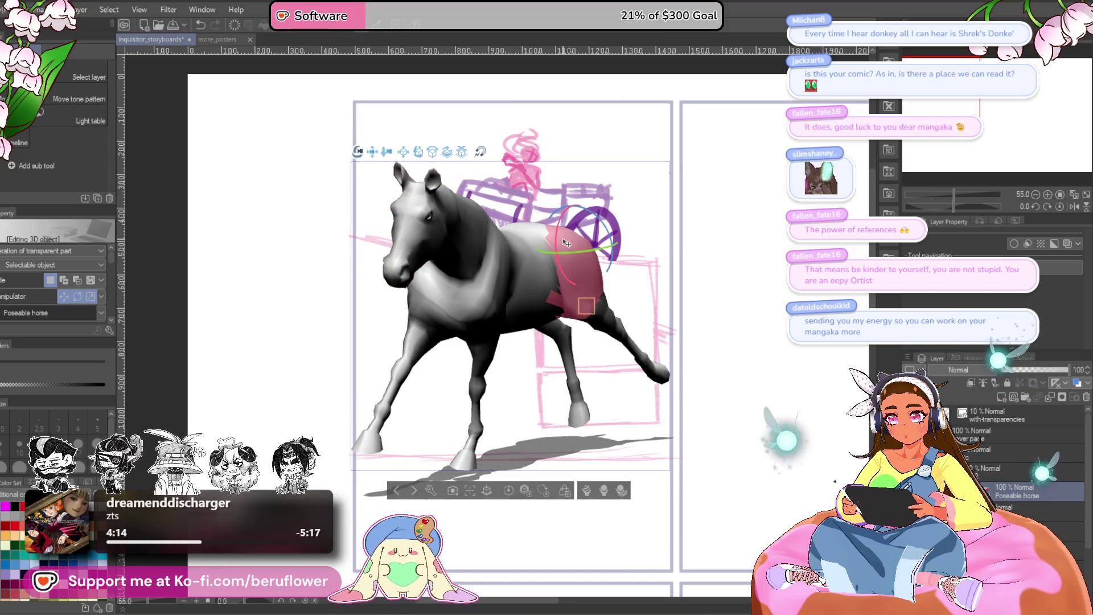
pyautogui.moveTo(553, 240); pyautogui.dragTo(598, 231)
pyautogui.click(533, 245)
pyautogui.moveTo(526, 224); pyautogui.dragTo(503, 230)
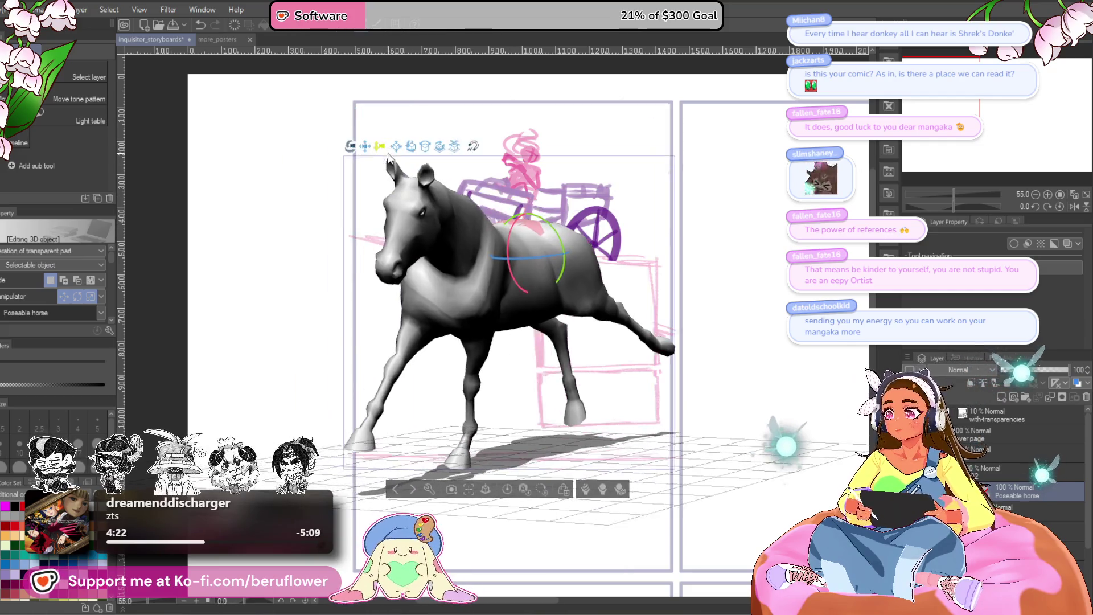
pyautogui.moveTo(388, 159); pyautogui.dragTo(411, 138)
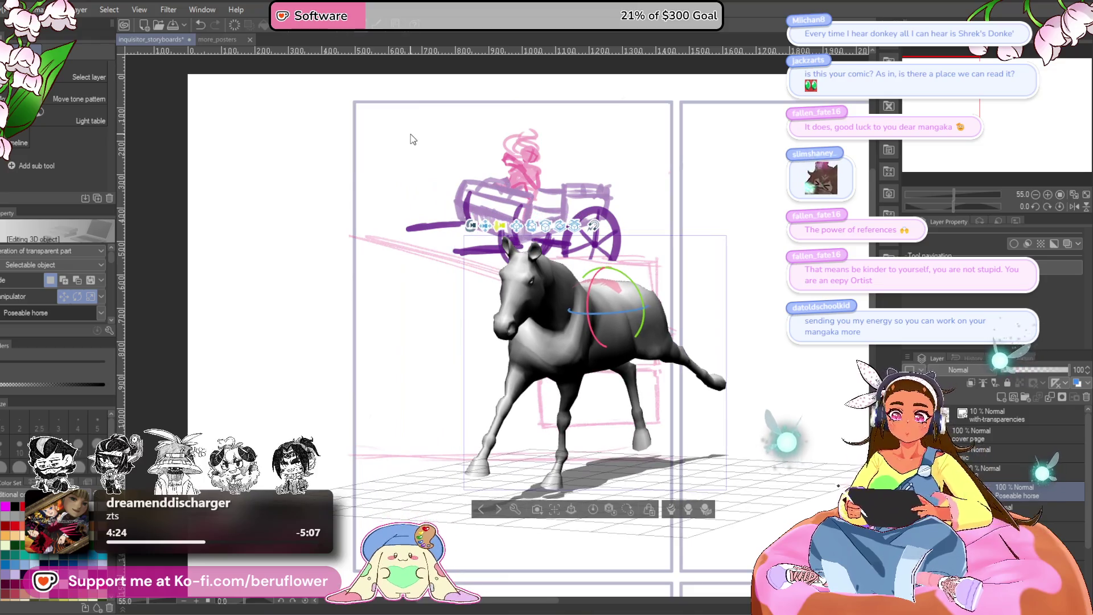
pyautogui.moveTo(484, 226); pyautogui.dragTo(329, 147)
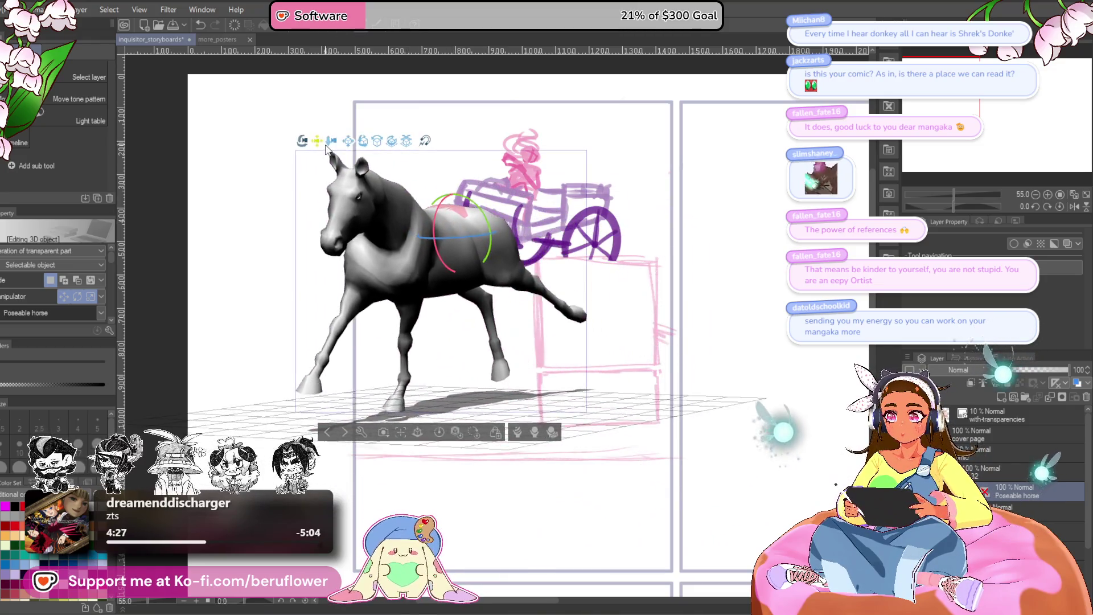
pyautogui.scroll(3, 328, 147)
pyautogui.scroll(-1, 329, 147)
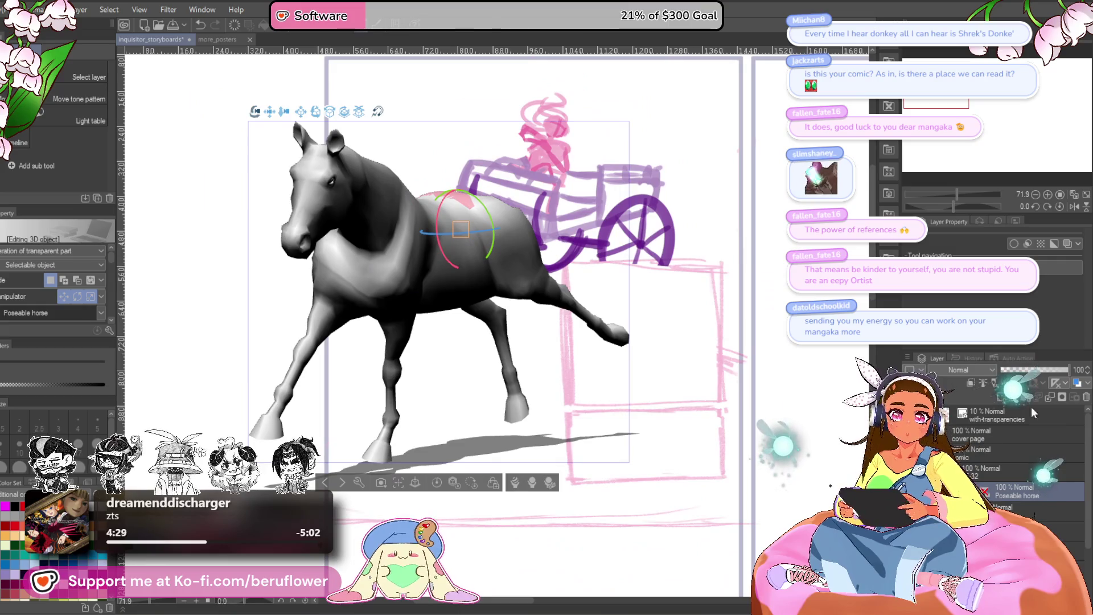
# Lower the horse layer's opacity to 44% and line the horse up beneath the cart
pyautogui.moveTo(1033, 376); pyautogui.dragTo(1022, 370)
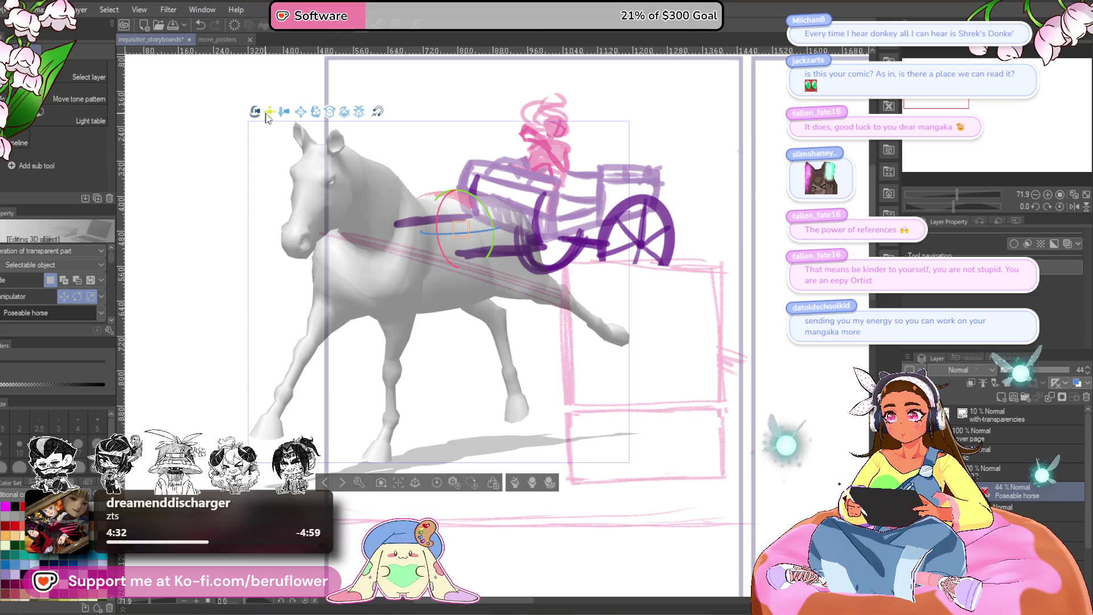
pyautogui.moveTo(268, 114)
pyautogui.mouseDown()
pyautogui.moveTo(449, 238)
pyautogui.moveTo(296, 132)
pyautogui.mouseUp()
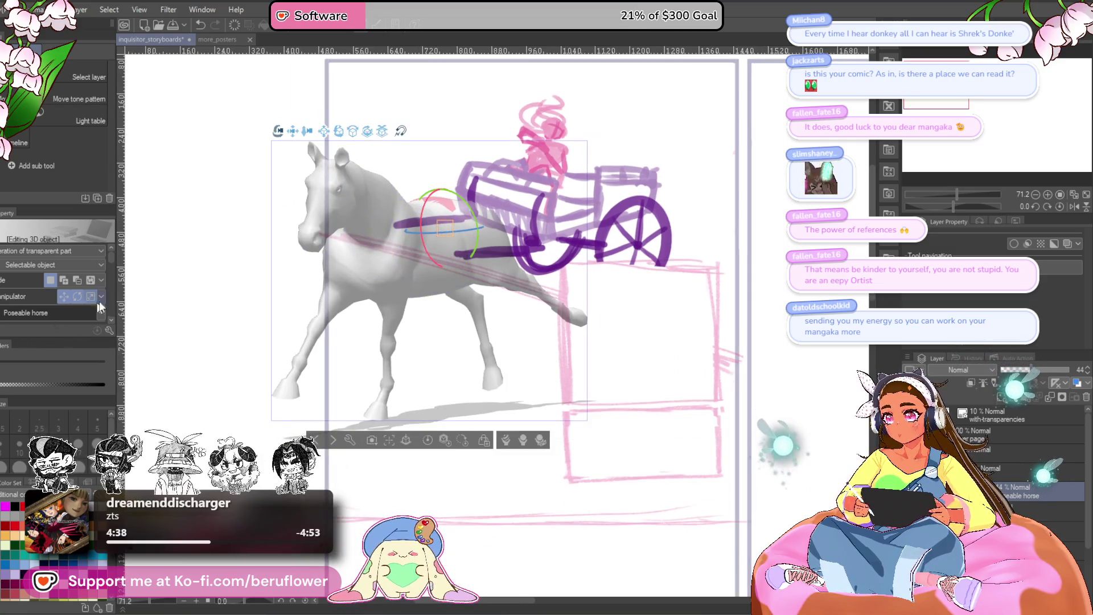
pyautogui.moveTo(112, 255); pyautogui.dragTo(102, 313)
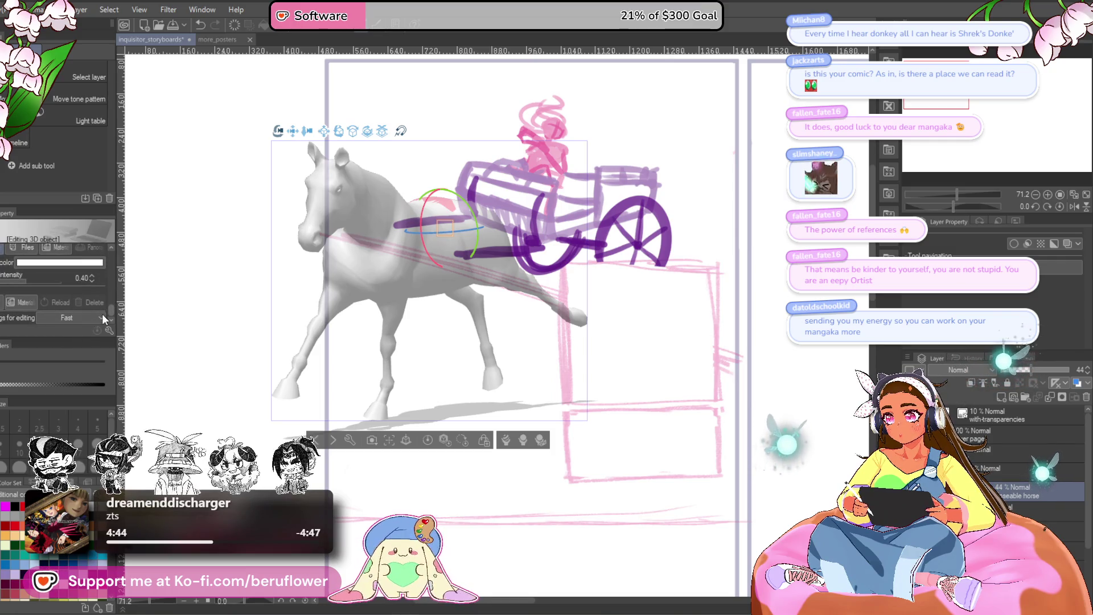
pyautogui.scroll(2, 290, 270)
pyautogui.scroll(-3, 290, 271)
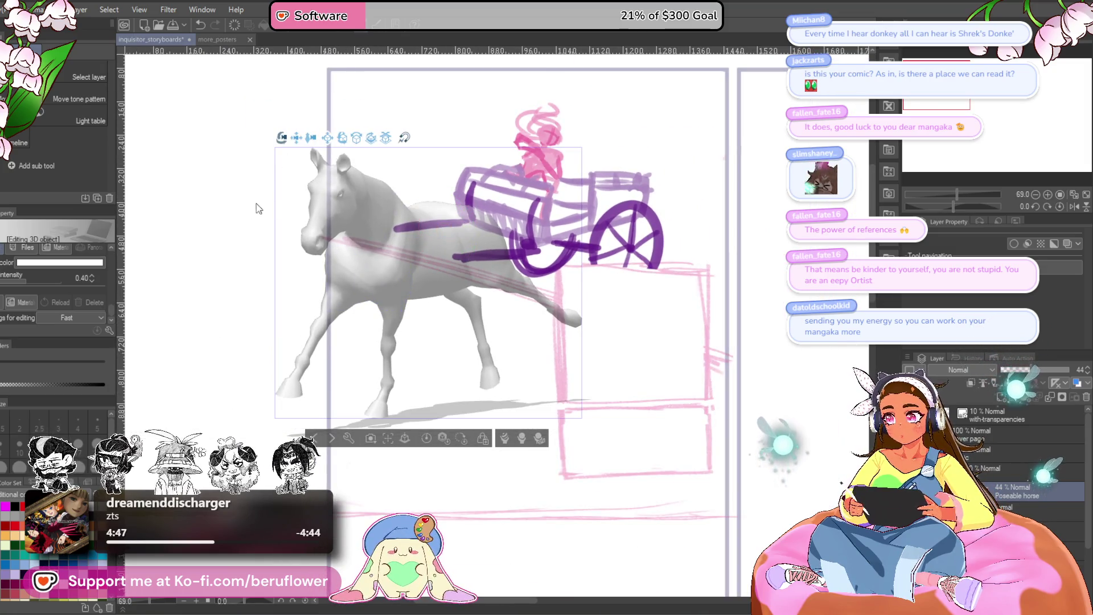
# Lower ambient light intensity to 0.20 and enlarge the settings panel to show more rows
pyautogui.click(57, 296)
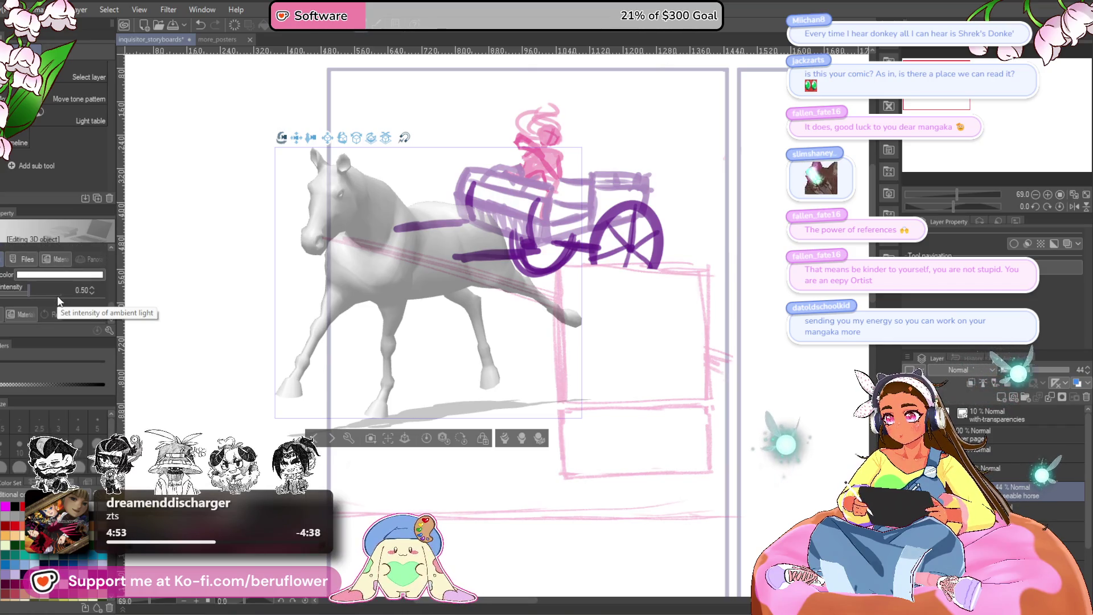
pyautogui.moveTo(110, 311); pyautogui.dragTo(109, 247)
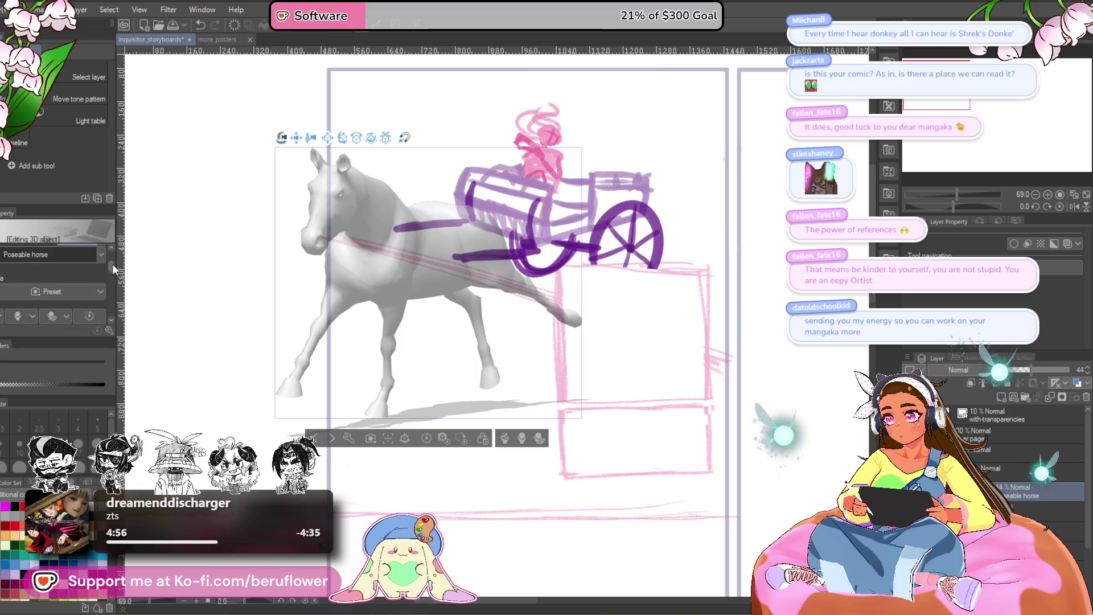
pyautogui.moveTo(109, 247)
pyautogui.mouseDown()
pyautogui.moveTo(123, 314)
pyautogui.moveTo(118, 240)
pyautogui.mouseUp()
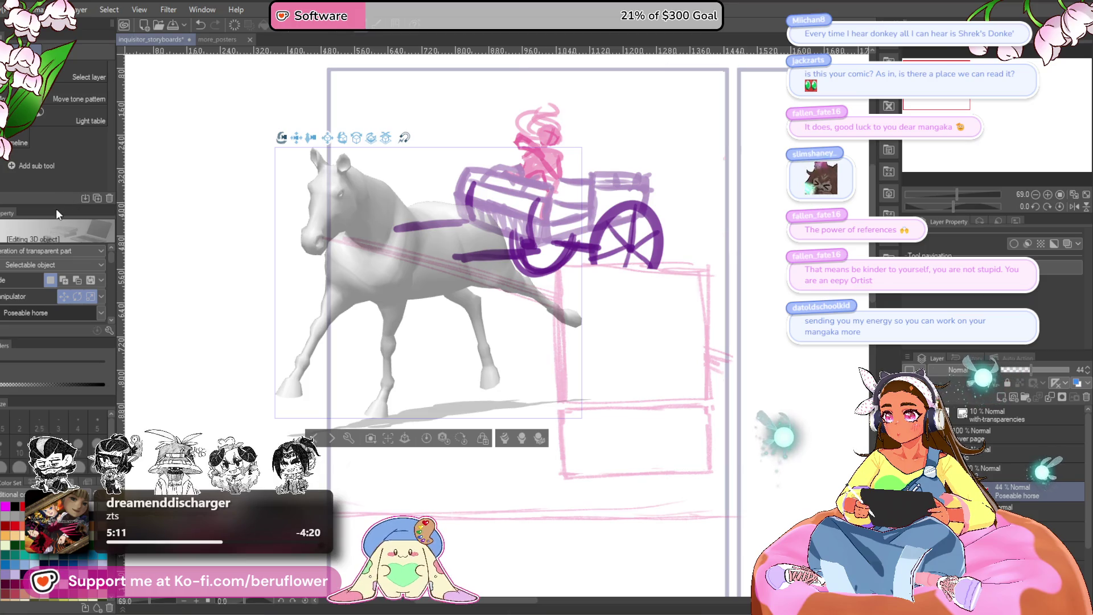
pyautogui.moveTo(57, 204); pyautogui.dragTo(55, 96)
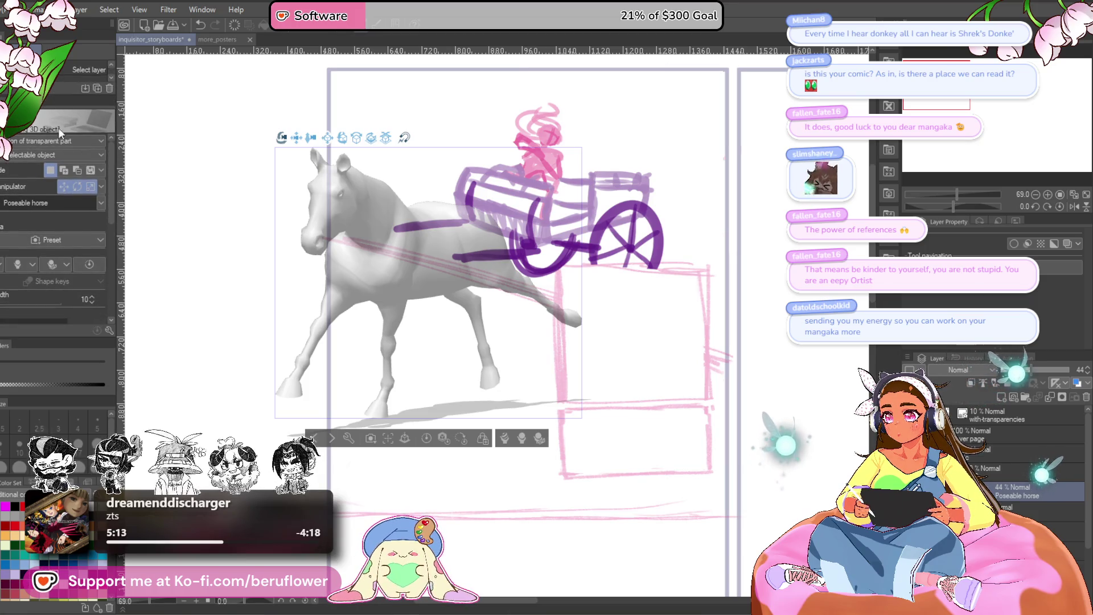
pyautogui.scroll(-3, 37, 240)
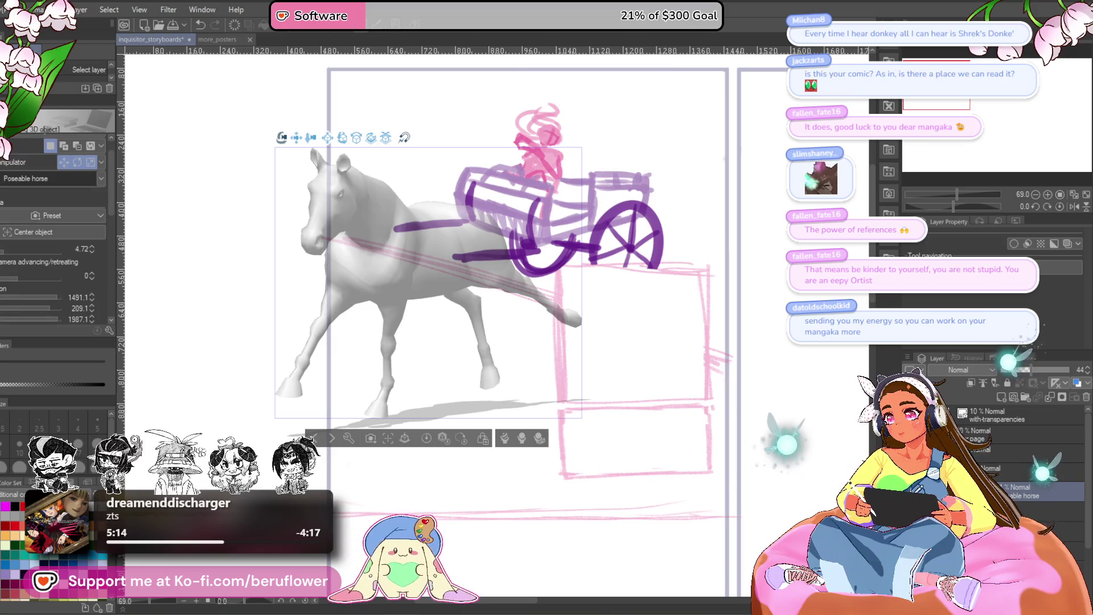
# Change the camera distance to rescale the horse and shift it lower right
pyautogui.moveTo(2, 249); pyautogui.dragTo(26, 276)
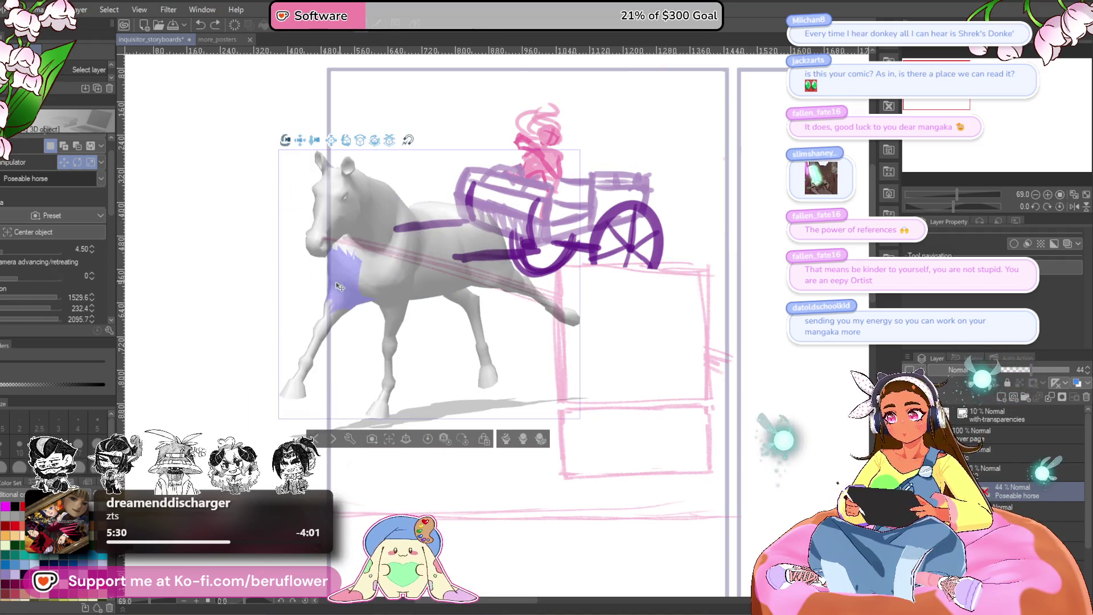
pyautogui.moveTo(244, 310); pyautogui.dragTo(224, 299)
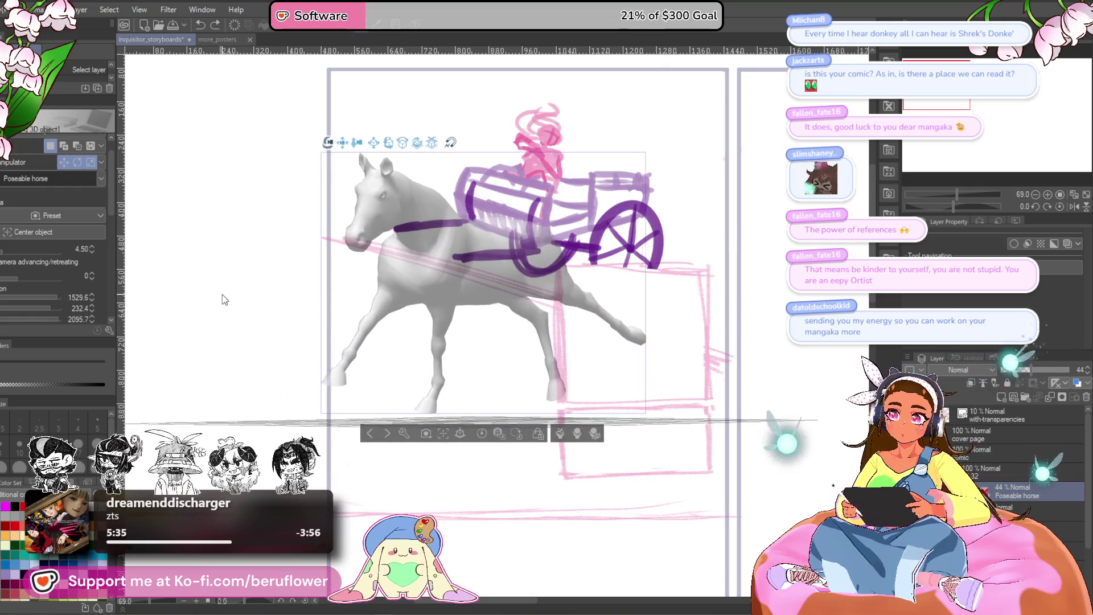
pyautogui.moveTo(222, 295); pyautogui.dragTo(219, 294)
pyautogui.moveTo(344, 145)
pyautogui.mouseDown()
pyautogui.moveTo(340, 128)
pyautogui.moveTo(454, 249)
pyautogui.moveTo(367, 197)
pyautogui.mouseUp()
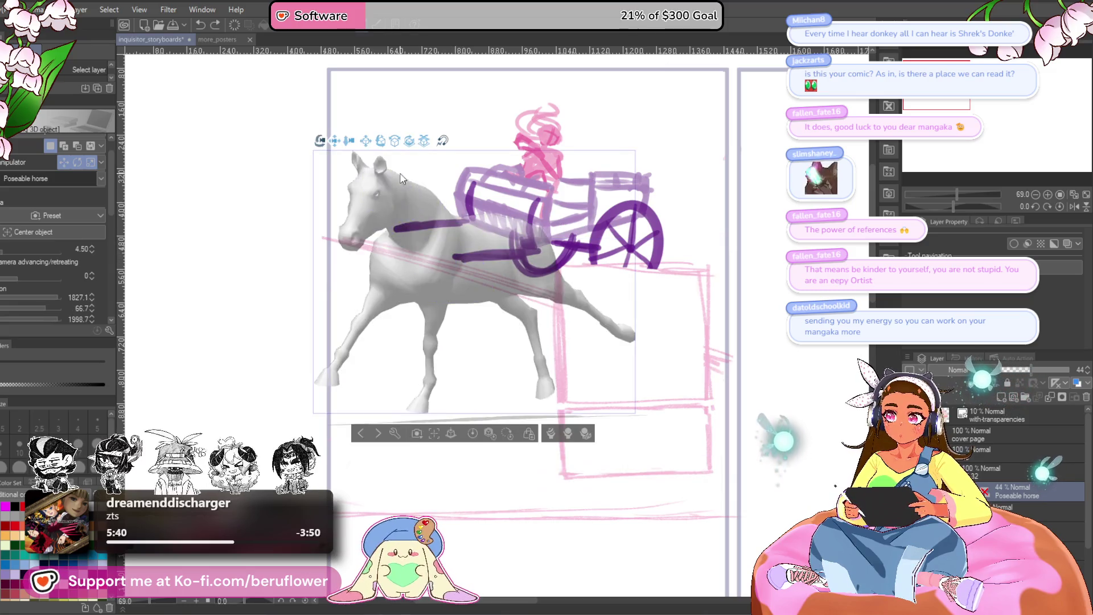
pyautogui.scroll(-2, 423, 225)
pyautogui.scroll(1, 423, 224)
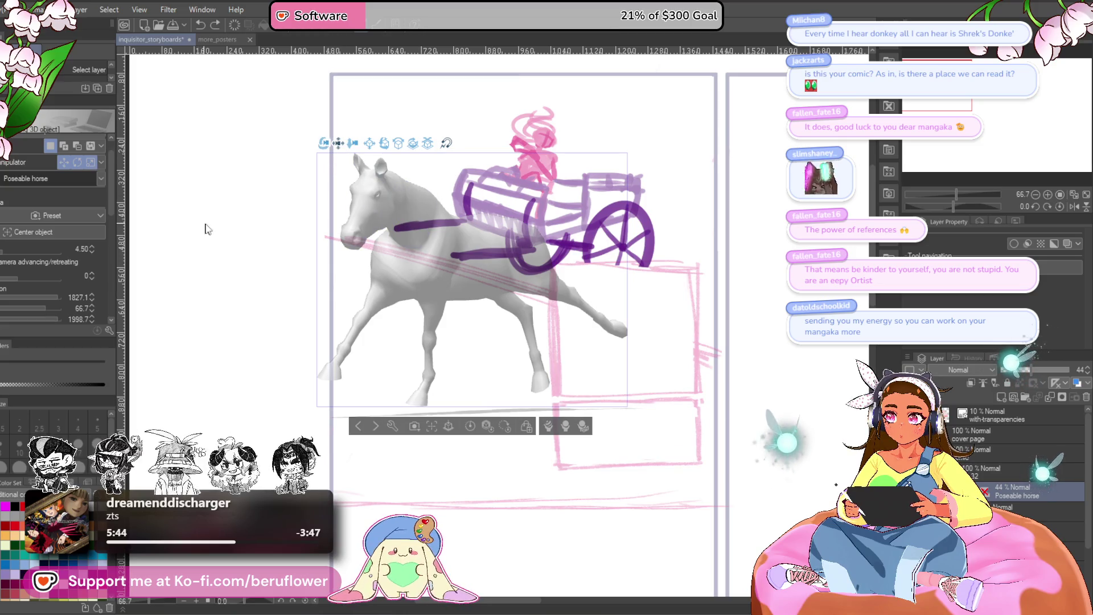
# Move the horse up-left beside the cart and enlarge it slightly
pyautogui.moveTo(205, 230); pyautogui.dragTo(271, 155)
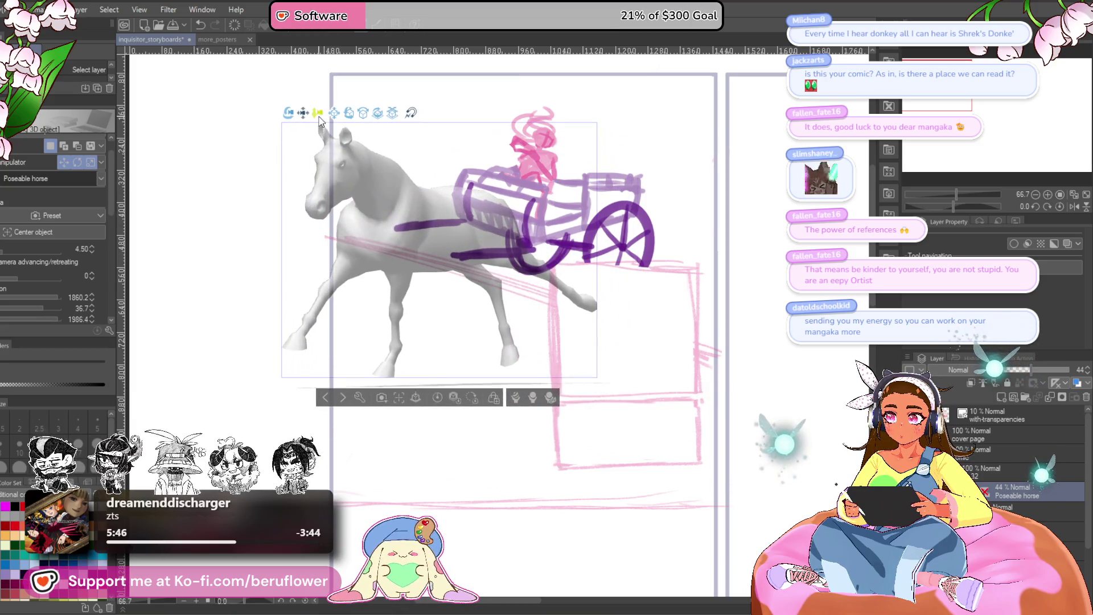
pyautogui.moveTo(317, 120); pyautogui.dragTo(367, 148)
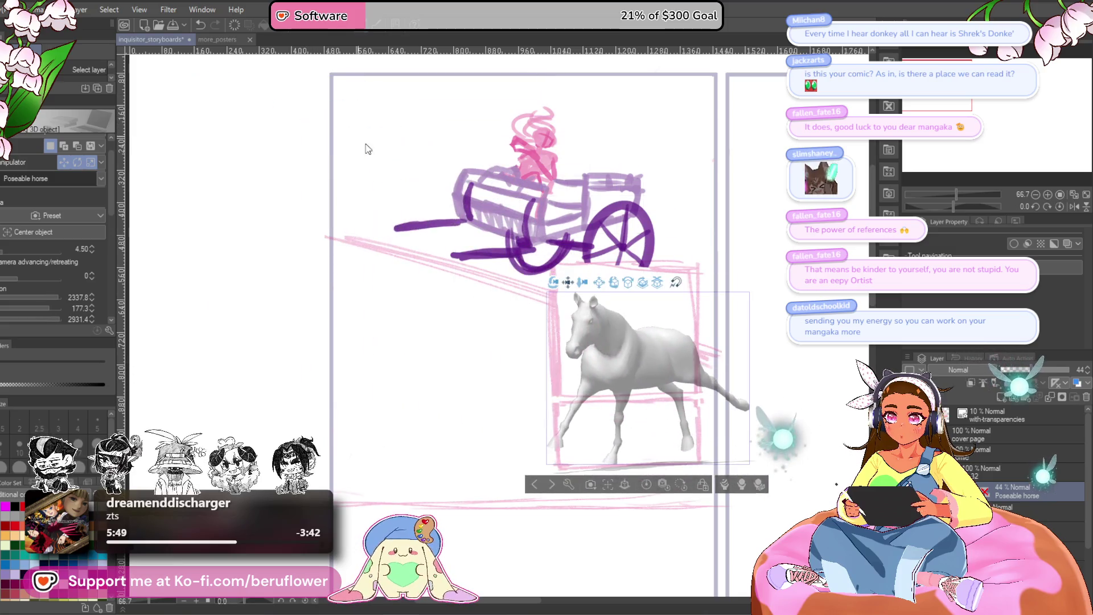
pyautogui.moveTo(554, 281); pyautogui.dragTo(338, 146)
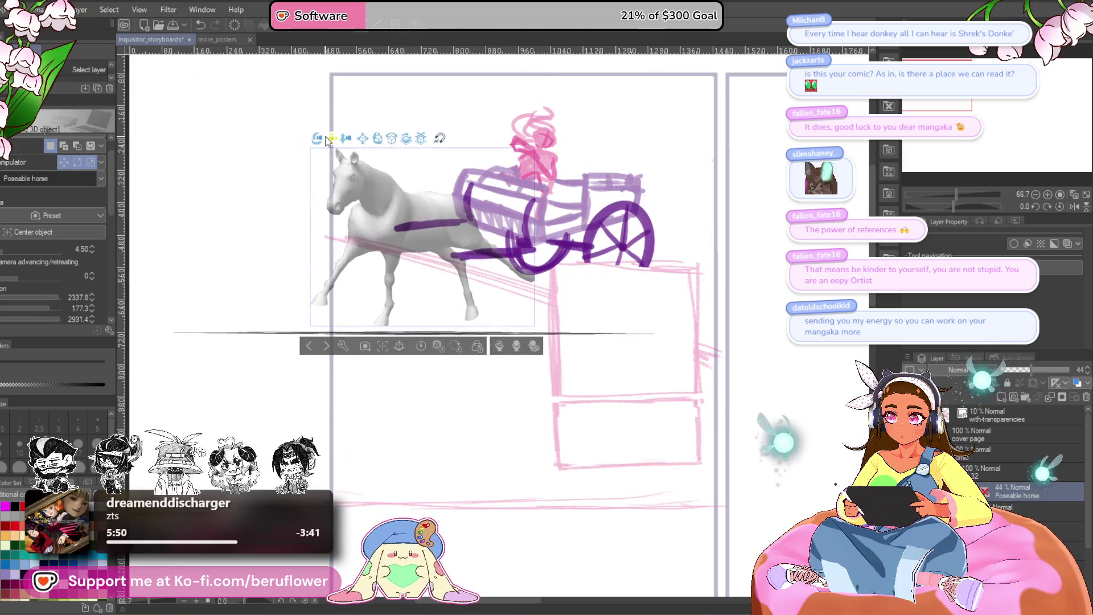
pyautogui.moveTo(349, 144)
pyautogui.mouseDown()
pyautogui.moveTo(311, 122)
pyautogui.moveTo(335, 143)
pyautogui.mouseUp()
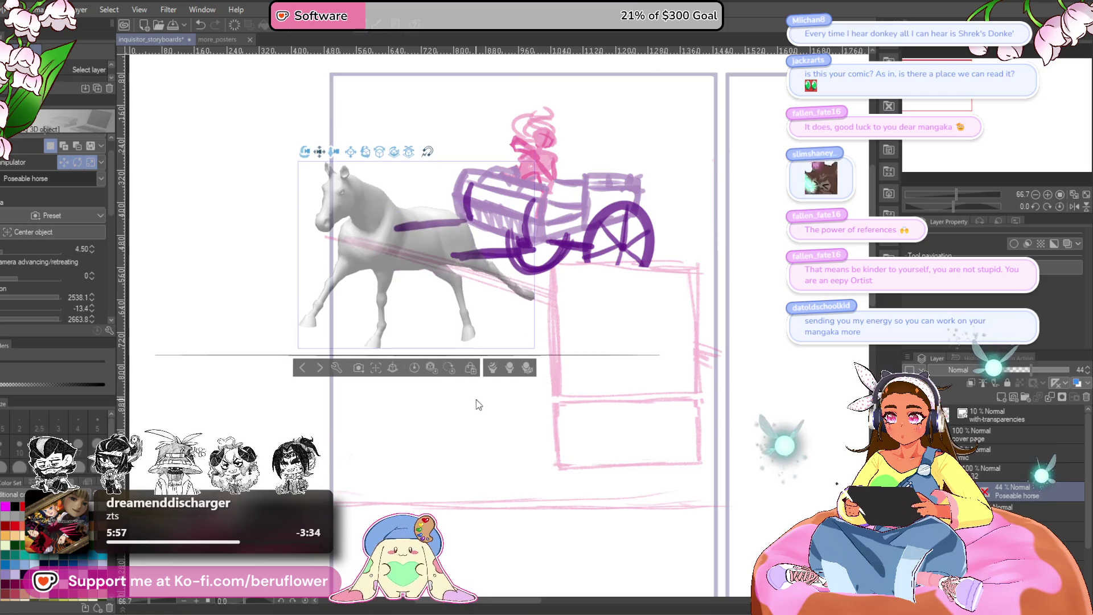
pyautogui.moveTo(384, 257); pyautogui.dragTo(385, 246)
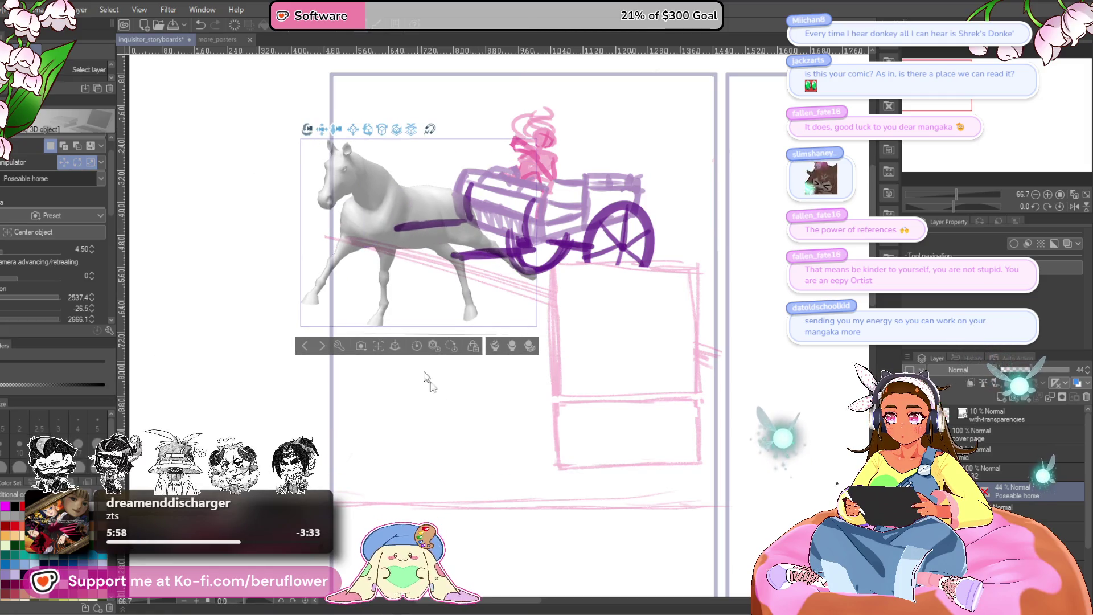
pyautogui.scroll(3, 327, 363)
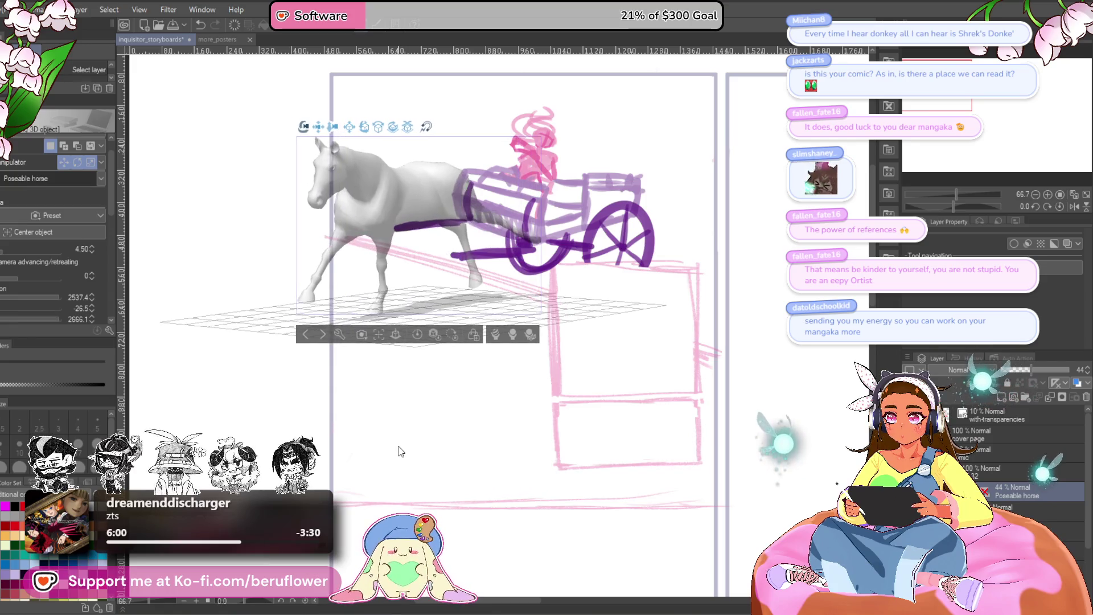
pyautogui.scroll(3, 428, 444)
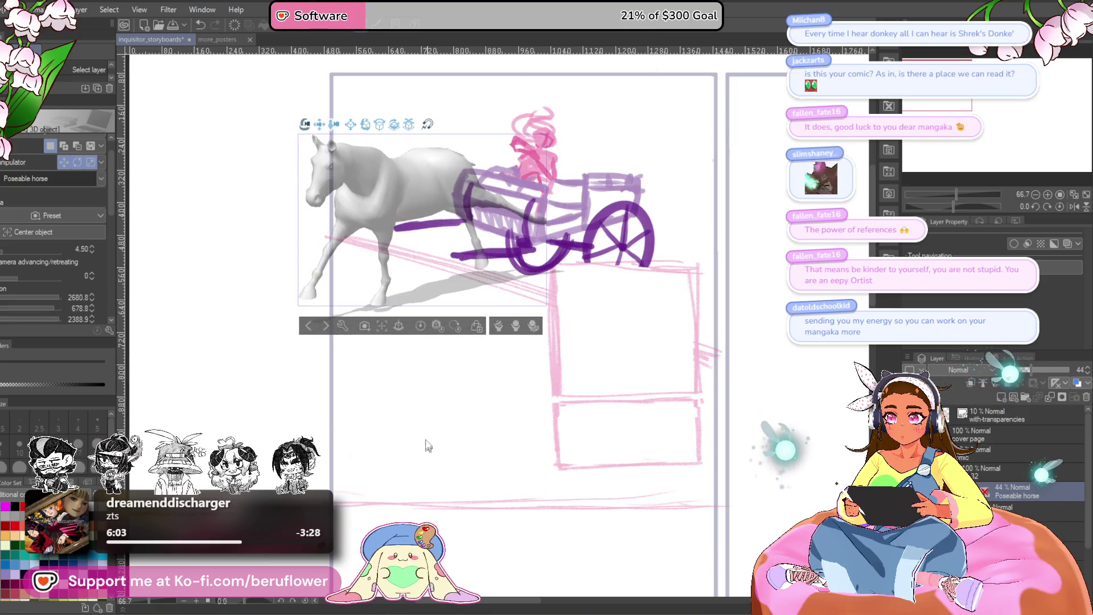
pyautogui.click(531, 326)
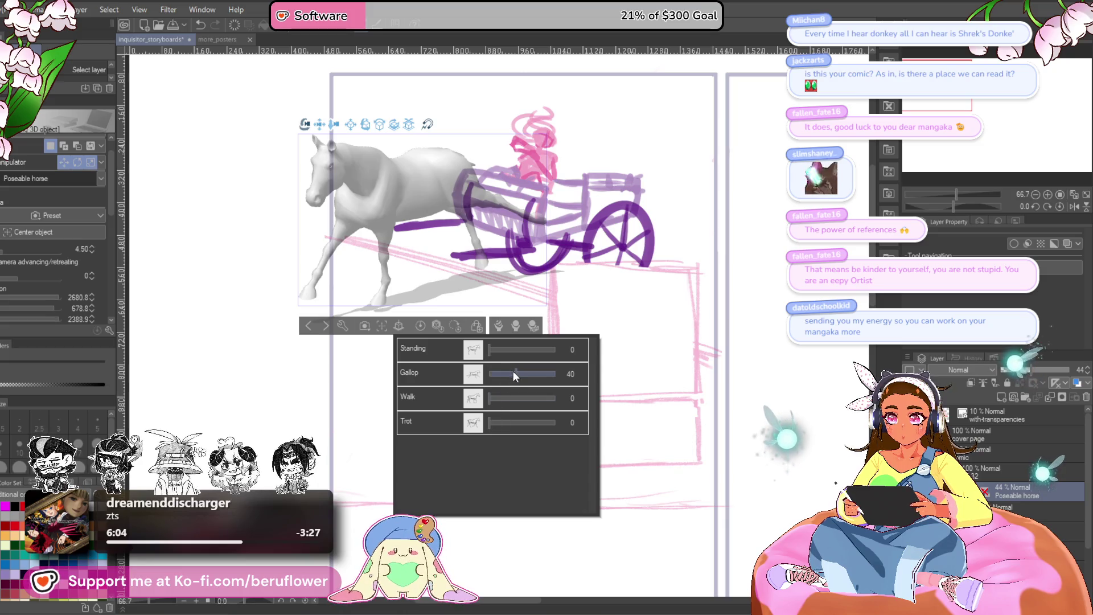
# Try Gallop pose amounts, return it to zero, and lower the horse beneath the cart
pyautogui.moveTo(514, 374); pyautogui.dragTo(540, 367)
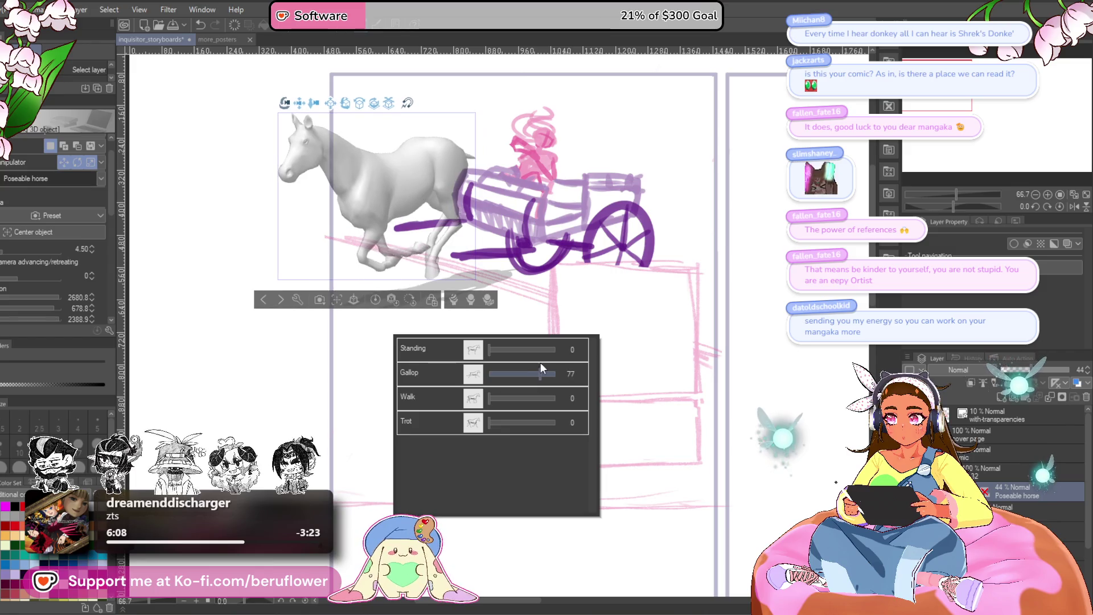
pyautogui.moveTo(540, 368); pyautogui.dragTo(568, 373)
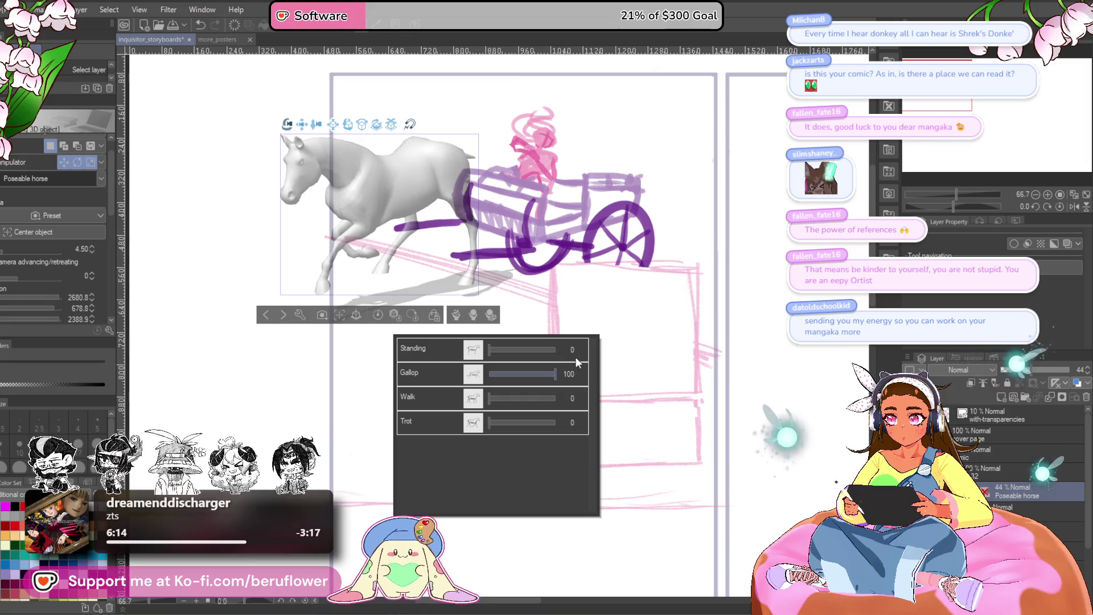
pyautogui.moveTo(505, 378); pyautogui.dragTo(480, 384)
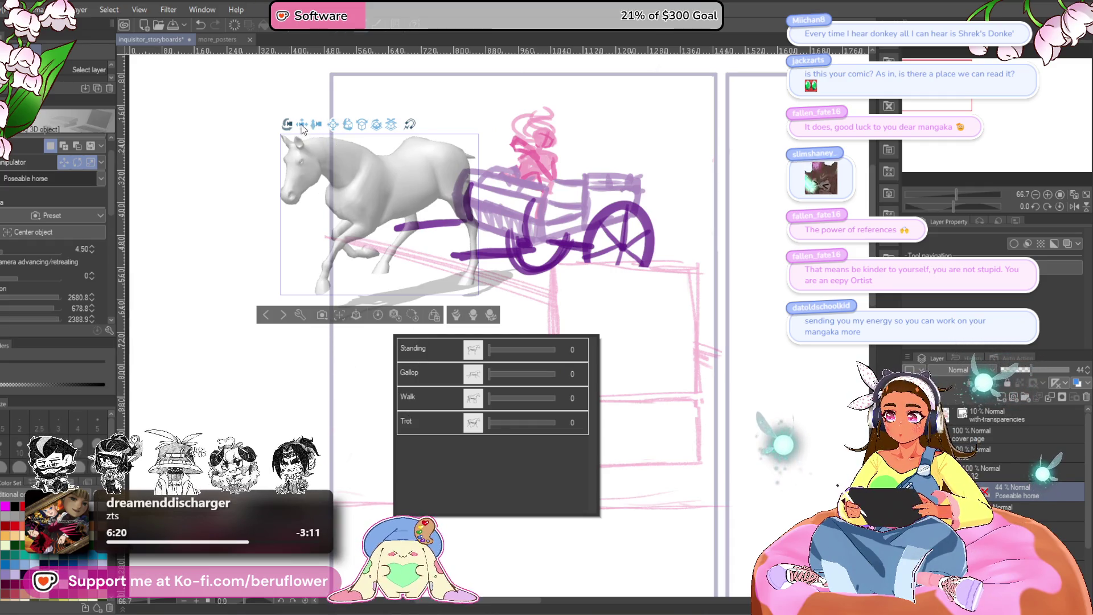
pyautogui.moveTo(302, 126)
pyautogui.mouseDown()
pyautogui.moveTo(313, 178)
pyautogui.moveTo(300, 178)
pyautogui.mouseUp()
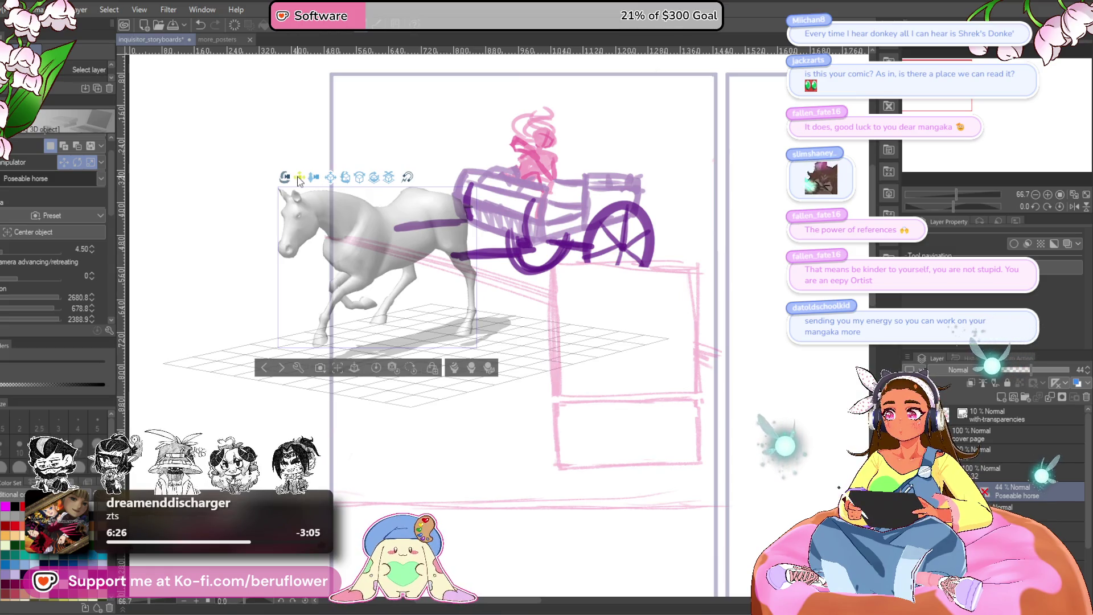
# Move the horse into the cart's harness, then pull it back out to the left
pyautogui.moveTo(300, 178); pyautogui.dragTo(301, 178)
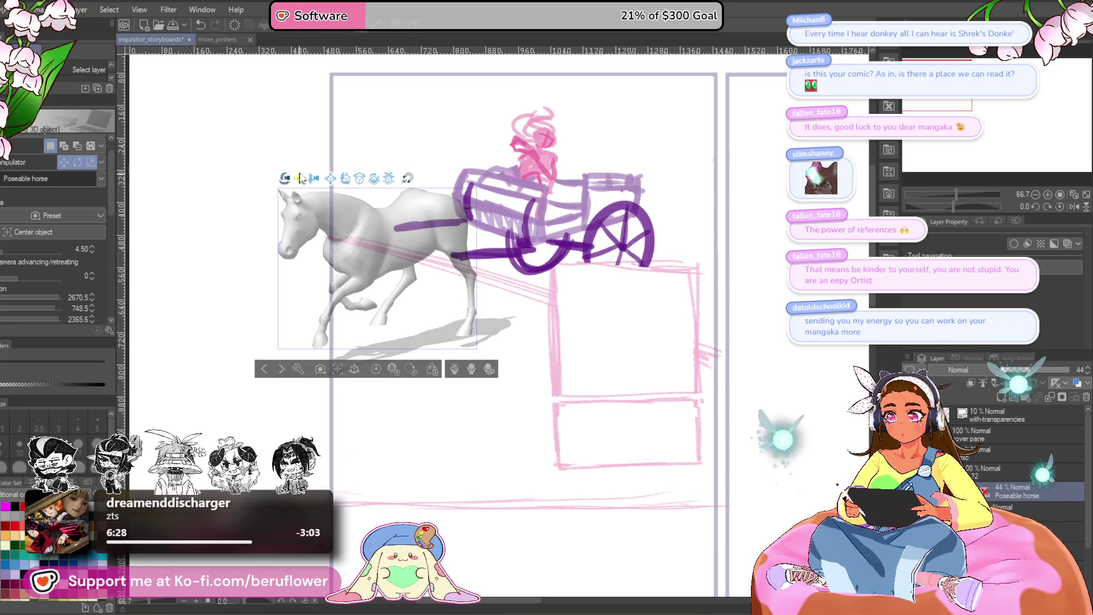
pyautogui.moveTo(507, 221); pyautogui.dragTo(360, 212)
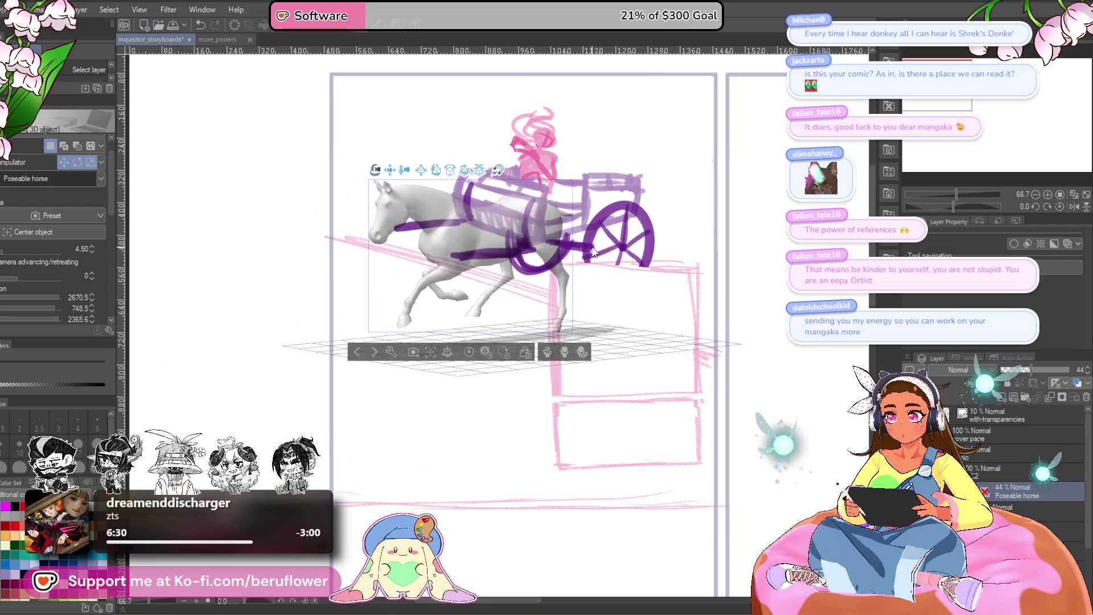
pyautogui.moveTo(403, 177)
pyautogui.mouseDown()
pyautogui.moveTo(301, 189)
pyautogui.moveTo(301, 174)
pyautogui.mouseUp()
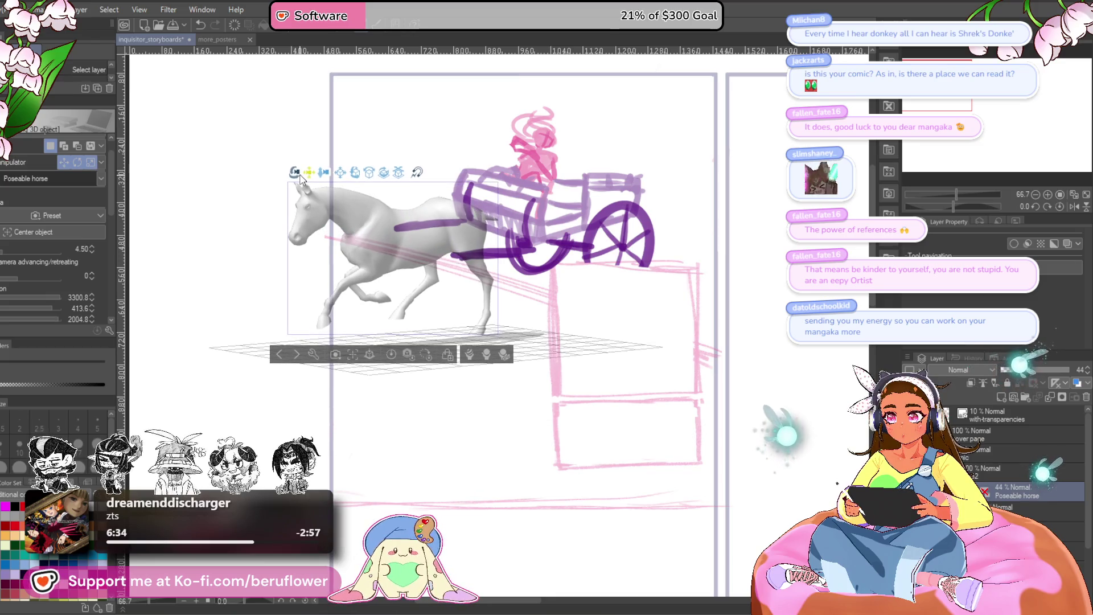
pyautogui.moveTo(676, 267); pyautogui.dragTo(337, 294)
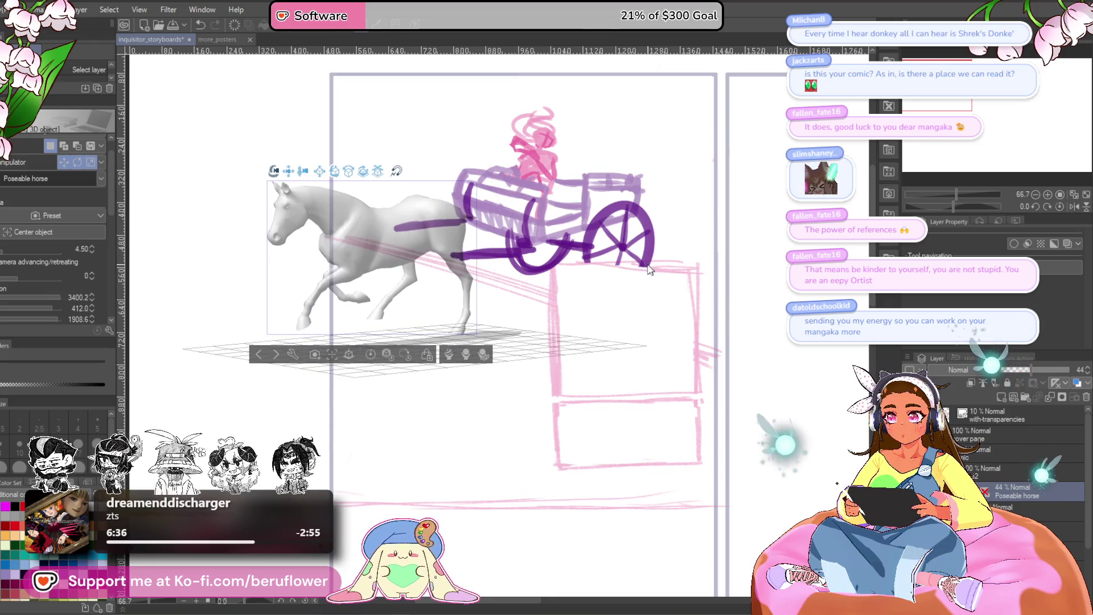
# Bring the horse closer, enlarge it and set it up-left beside the cart
pyautogui.click(310, 228)
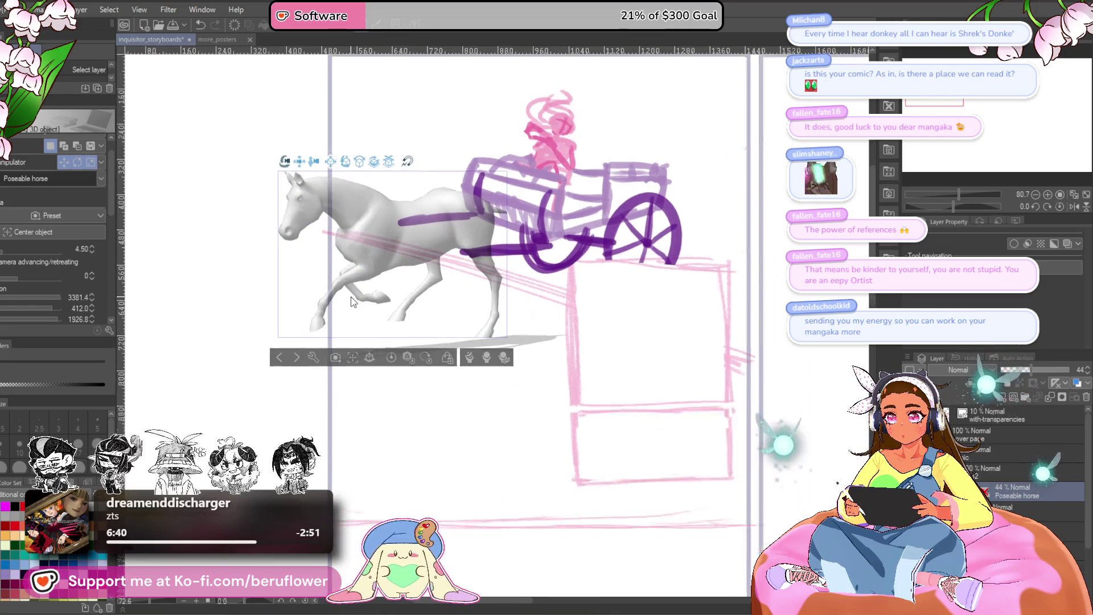
pyautogui.click(312, 212)
pyautogui.moveTo(312, 212)
pyautogui.mouseDown()
pyautogui.moveTo(221, 126)
pyautogui.moveTo(309, 180)
pyautogui.moveTo(318, 154)
pyautogui.mouseUp()
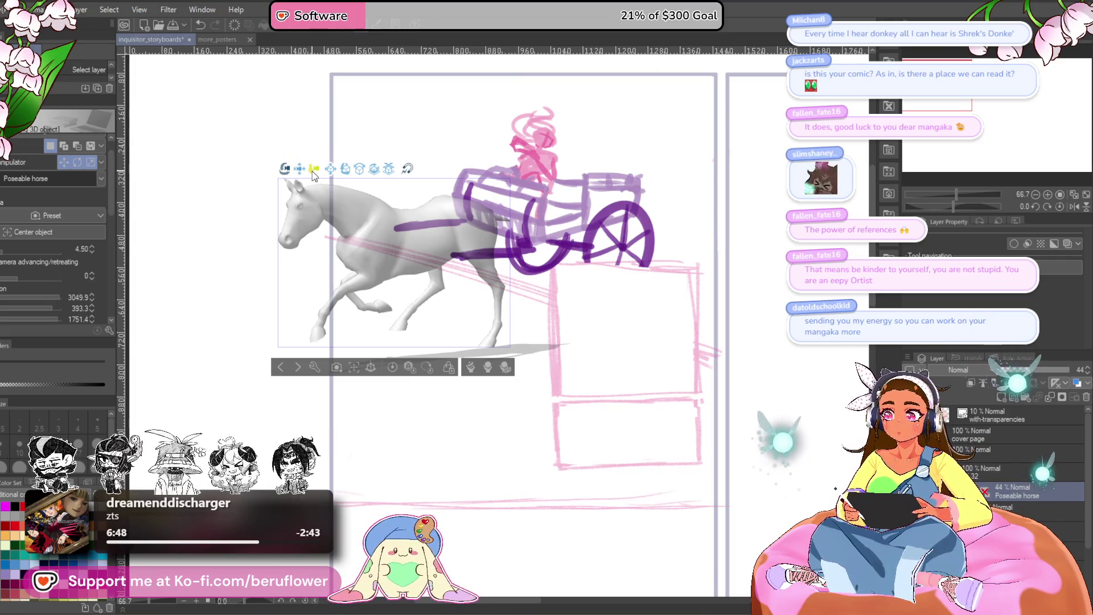
pyautogui.moveTo(312, 170)
pyautogui.mouseDown()
pyautogui.moveTo(184, 111)
pyautogui.moveTo(296, 168)
pyautogui.mouseUp()
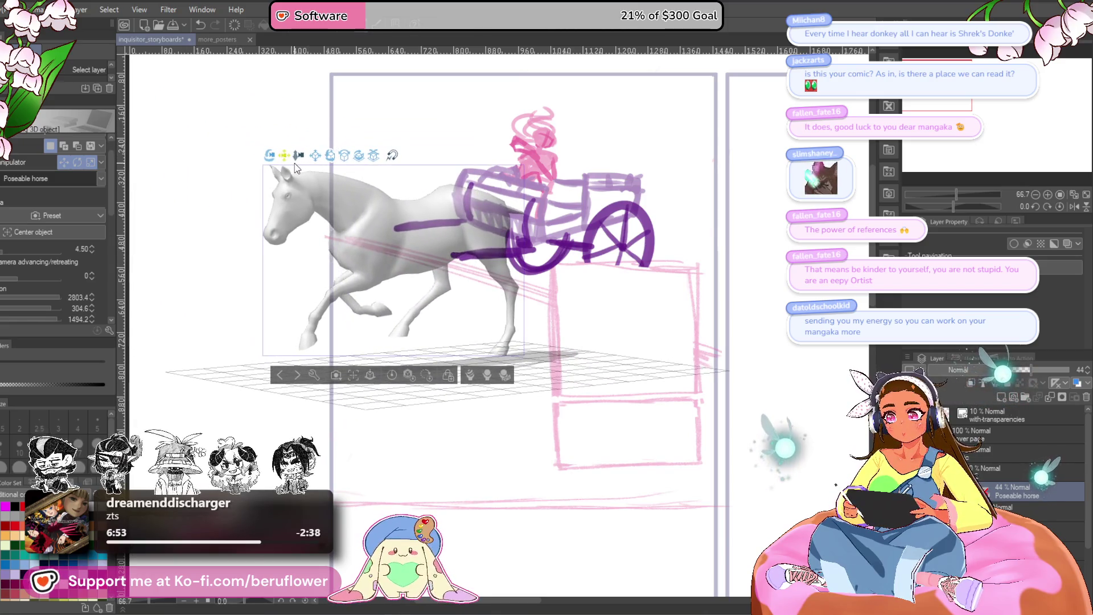
pyautogui.moveTo(295, 166)
pyautogui.mouseDown()
pyautogui.moveTo(246, 242)
pyautogui.moveTo(294, 163)
pyautogui.mouseUp()
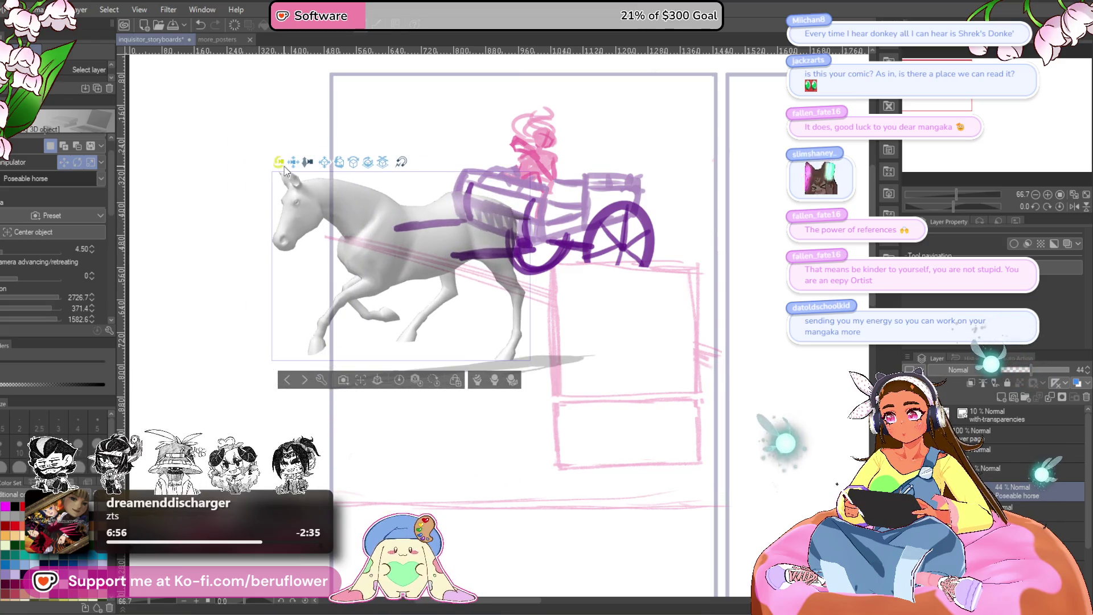
pyautogui.moveTo(234, 214); pyautogui.dragTo(260, 225)
pyautogui.click(365, 232)
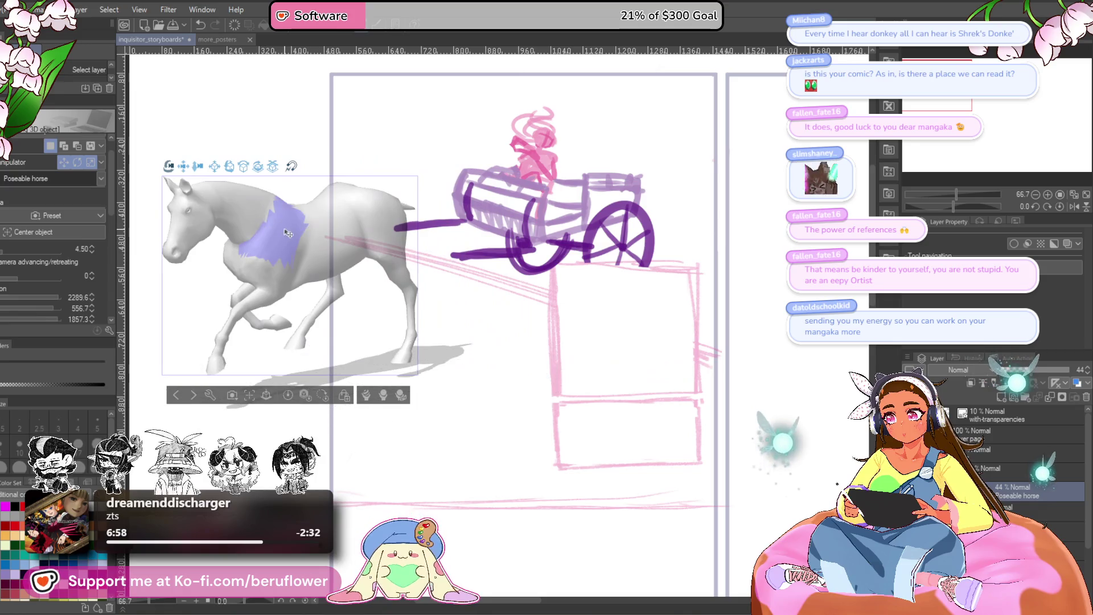
# Nudge the horse right and raise its layer opacity from 44% to about 76%
pyautogui.moveTo(366, 232)
pyautogui.mouseDown()
pyautogui.moveTo(391, 243)
pyautogui.moveTo(376, 247)
pyautogui.mouseUp()
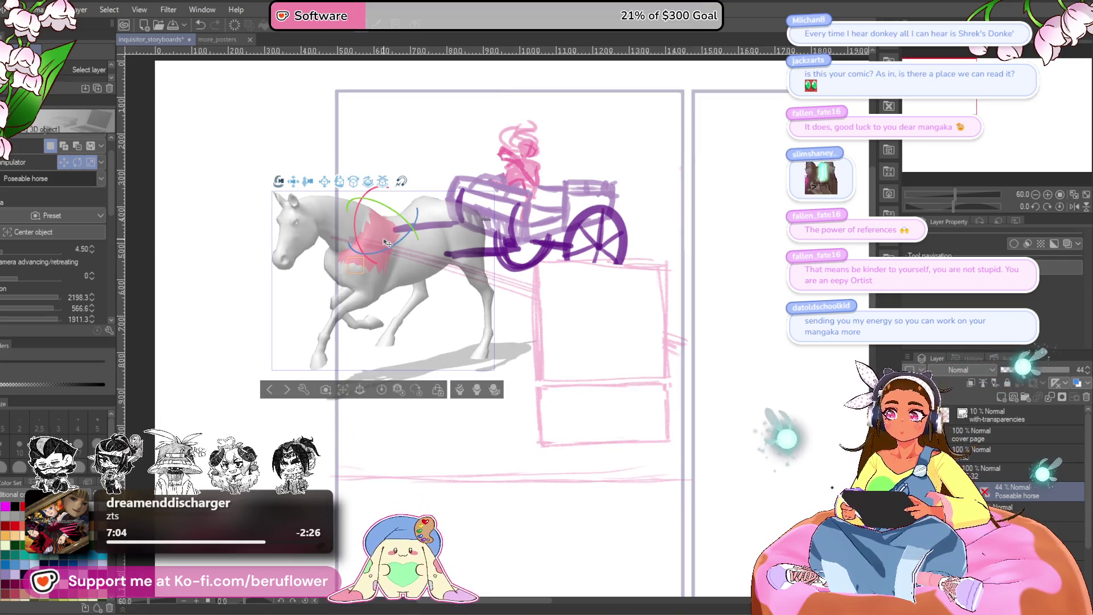
pyautogui.rightClick(1038, 489)
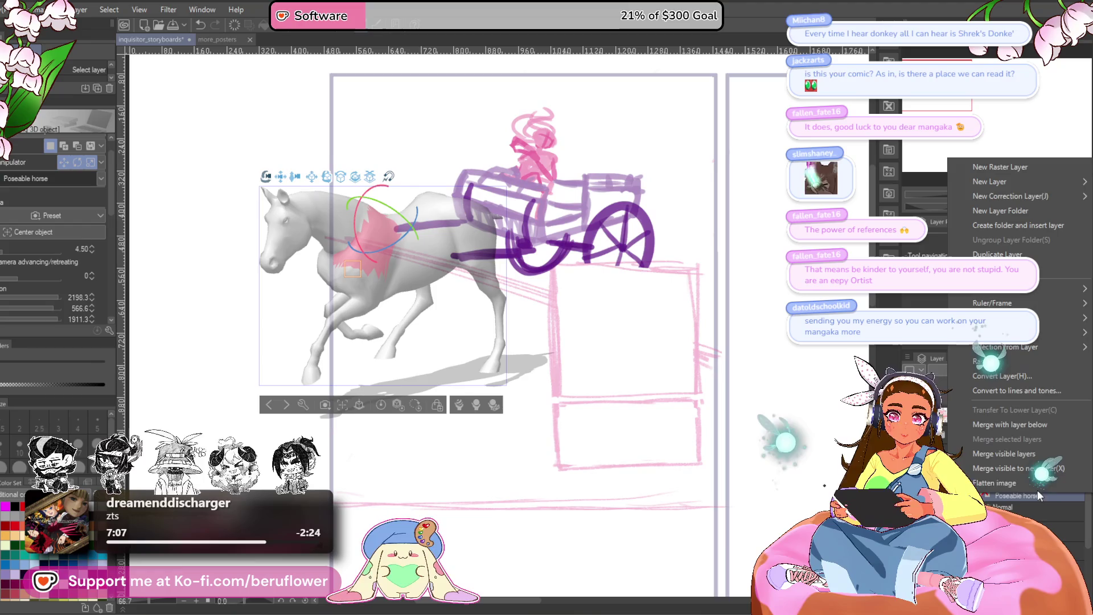
pyautogui.press('Escape')
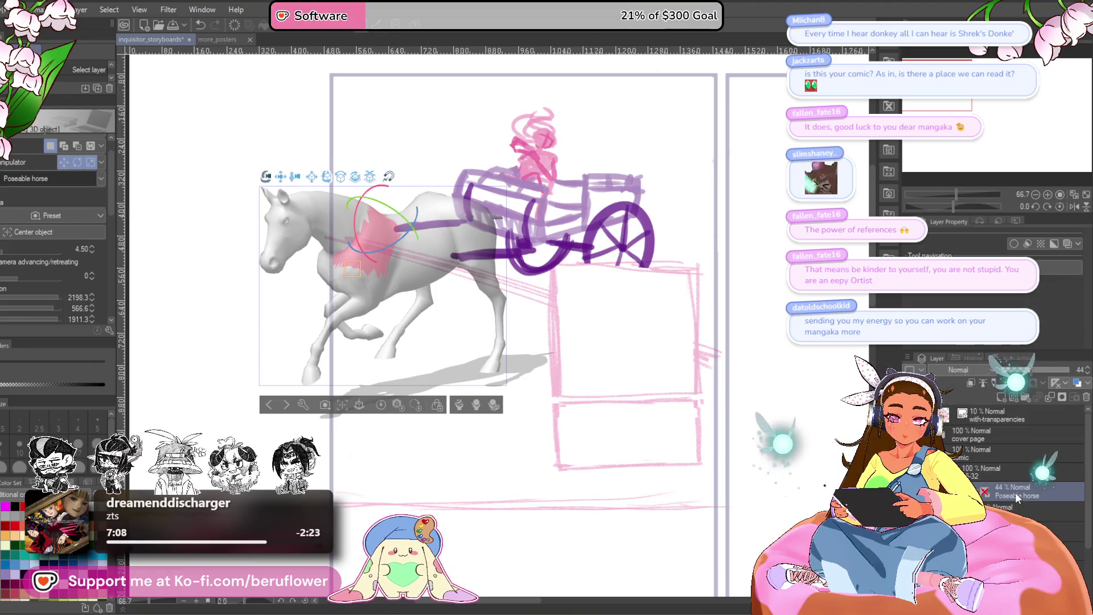
pyautogui.moveTo(1042, 372); pyautogui.dragTo(1055, 370)
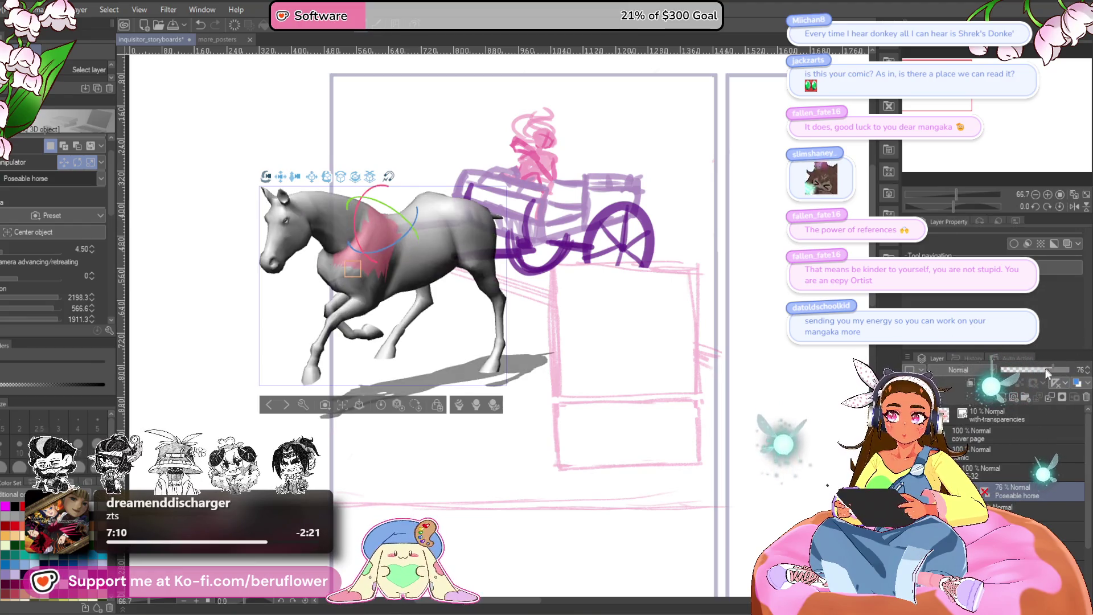
pyautogui.rightClick(1007, 476)
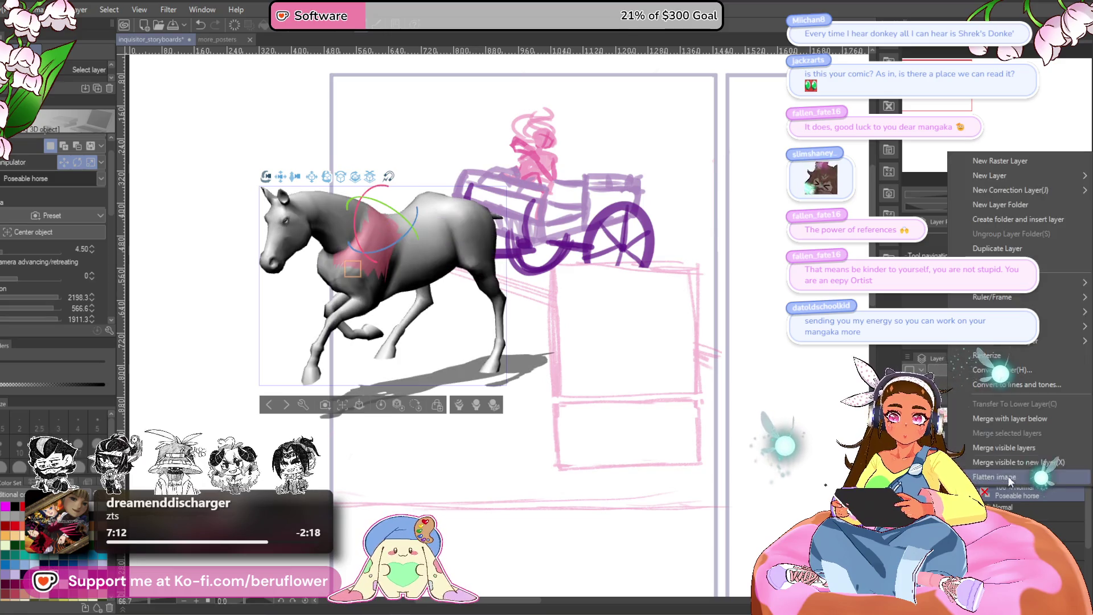
# Rasterize the 3D horse layer, set it to 41% opacity and start a Ctrl+T transform
pyautogui.click(983, 357)
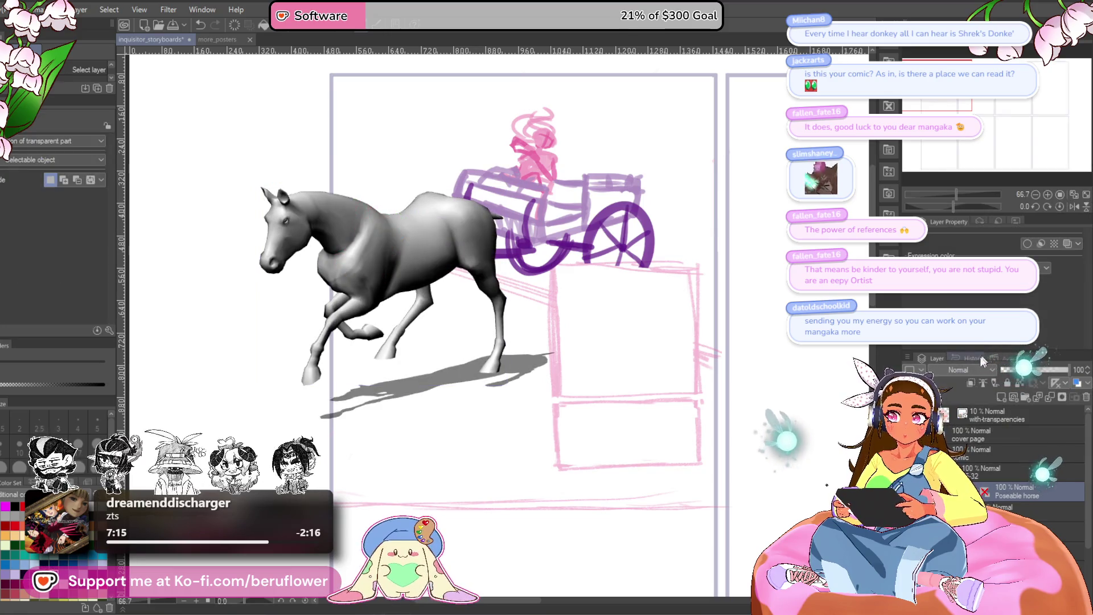
pyautogui.rightClick(1008, 479)
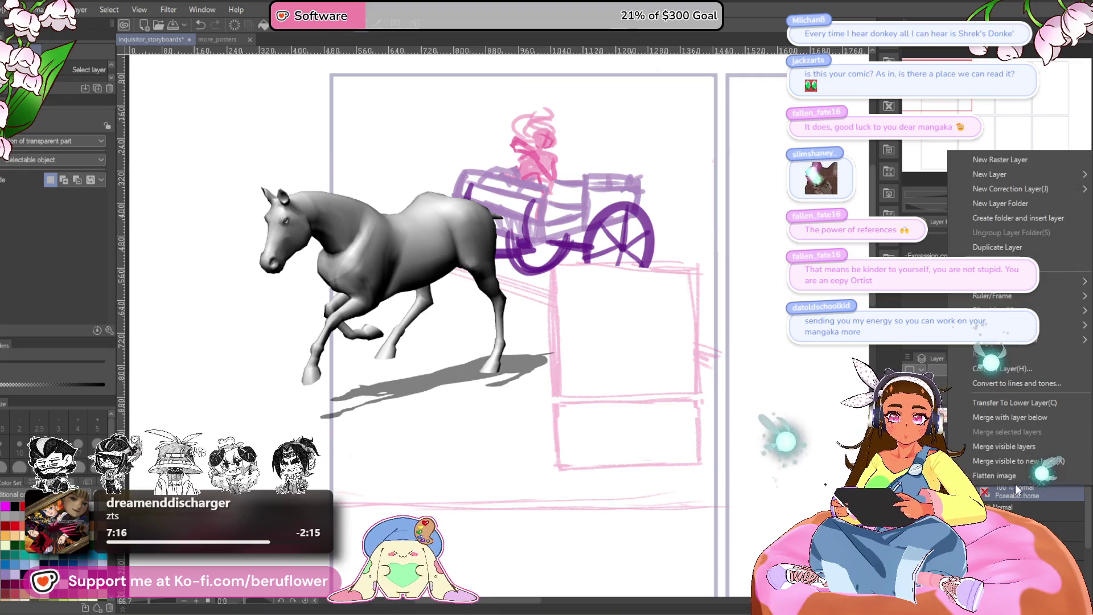
pyautogui.click(993, 369)
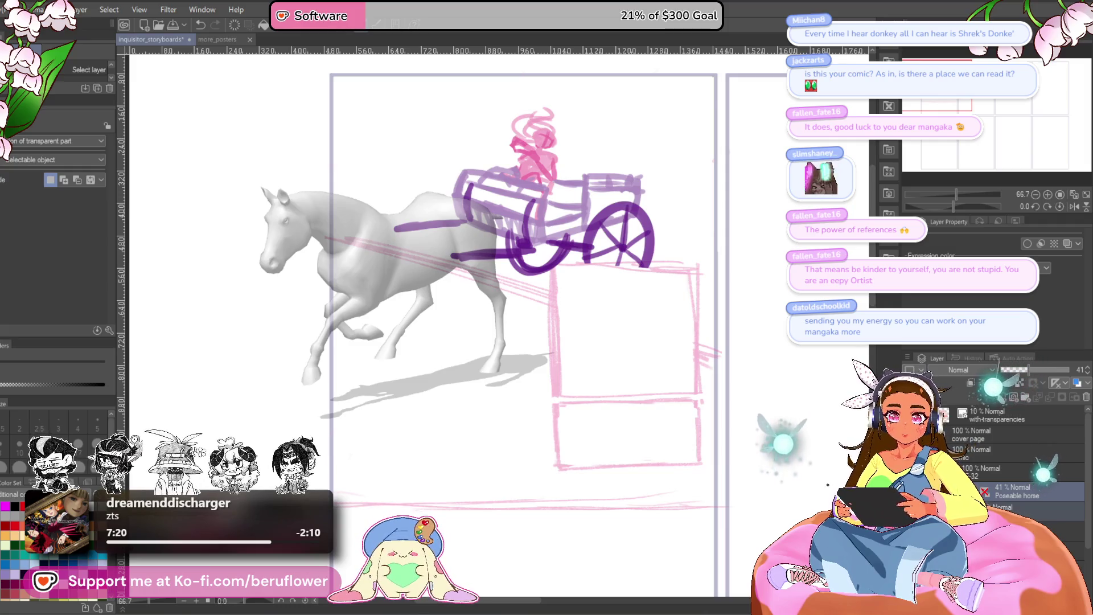
pyautogui.scroll(-1, 538, 308)
pyautogui.scroll(1, 538, 307)
pyautogui.hotkey('ctrl', 't')
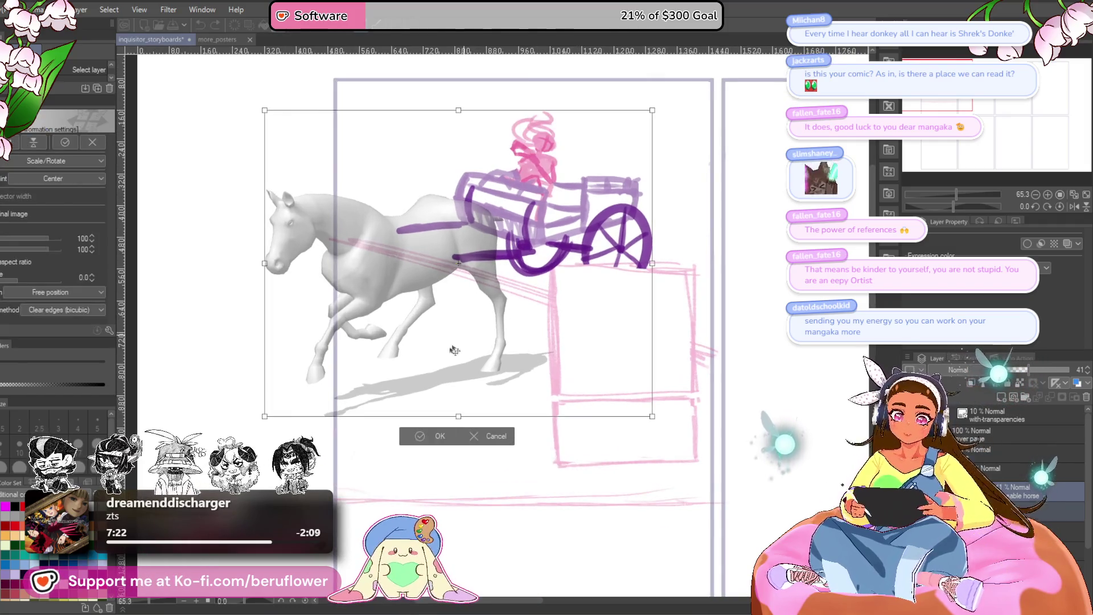
# Scale the horse down to about 65% and apply the transform
pyautogui.moveTo(458, 417); pyautogui.dragTo(458, 367)
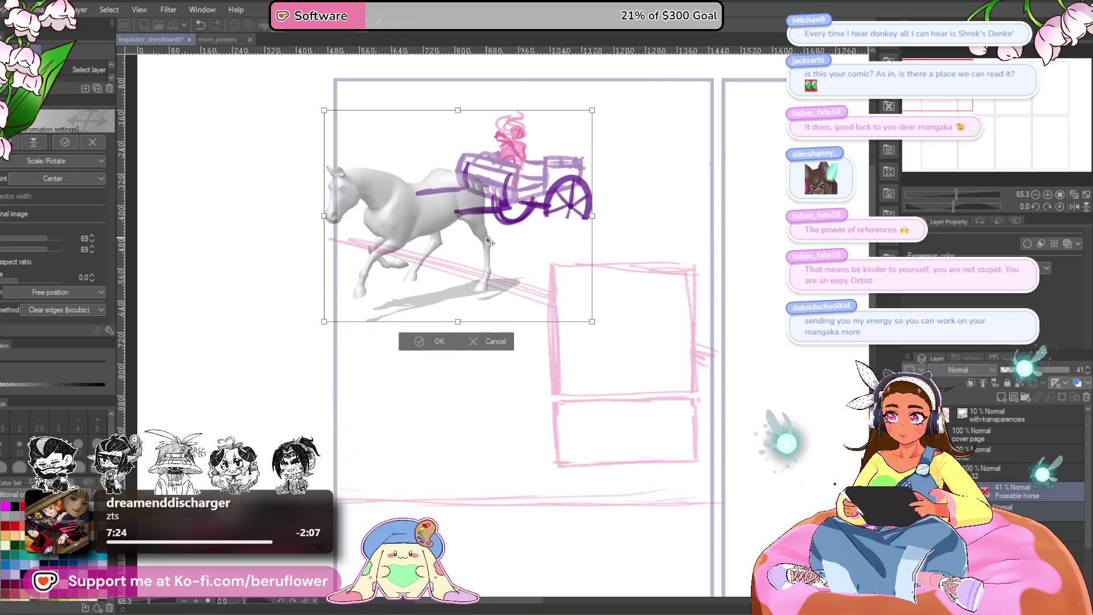
pyautogui.scroll(1, 498, 238)
pyautogui.scroll(-1, 498, 237)
pyautogui.scroll(1, 498, 238)
pyautogui.press('Return')
pyautogui.scroll(-1, 500, 262)
pyautogui.hotkey('ctrl', 't')
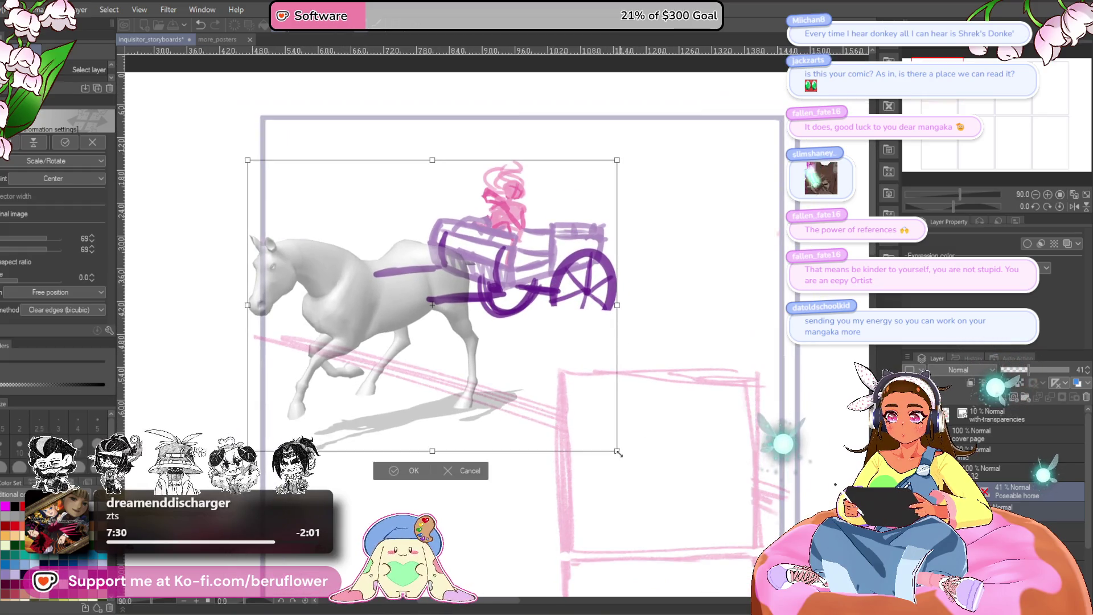
# Resize and reposition the cart sketch to about 72%, apply, and select the Poseable horse layer
pyautogui.moveTo(617, 451)
pyautogui.mouseDown()
pyautogui.moveTo(749, 554)
pyautogui.moveTo(664, 487)
pyautogui.mouseUp()
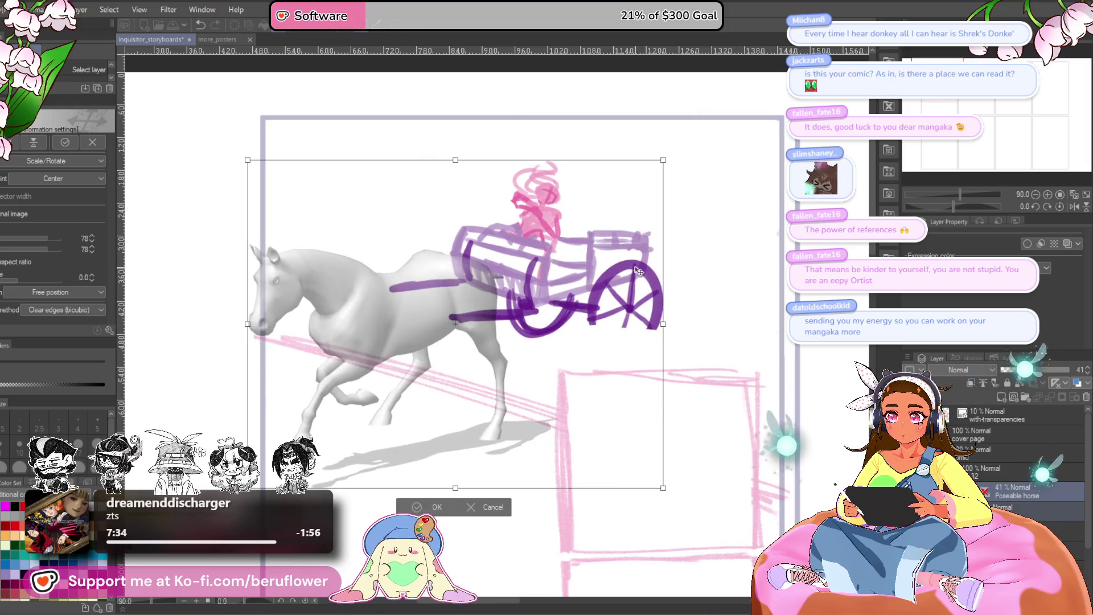
pyautogui.moveTo(636, 272); pyautogui.dragTo(698, 217)
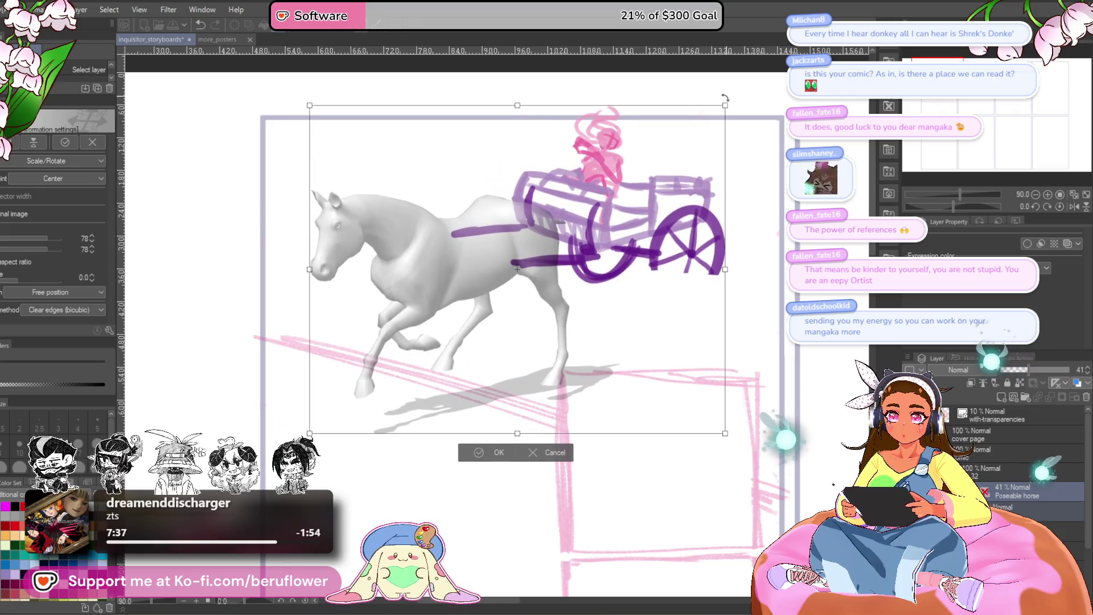
pyautogui.moveTo(724, 106); pyautogui.dragTo(662, 152)
pyautogui.rightClick(706, 234)
pyautogui.click(675, 256)
pyautogui.scroll(1, 666, 330)
pyautogui.scroll(-1, 665, 329)
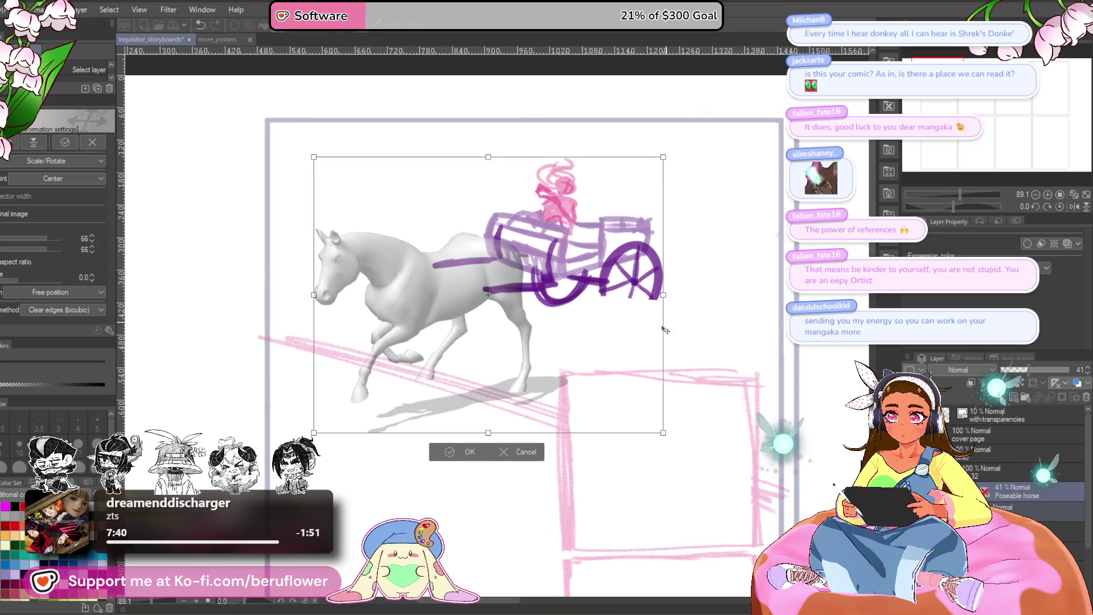
pyautogui.moveTo(564, 341); pyautogui.dragTo(544, 333)
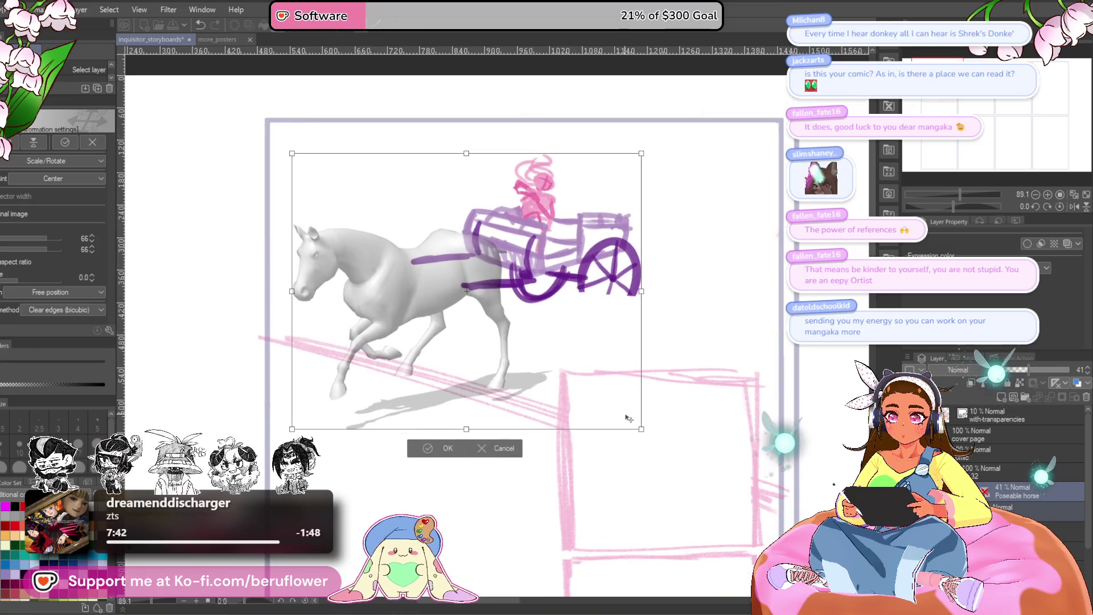
pyautogui.moveTo(642, 429); pyautogui.dragTo(665, 447)
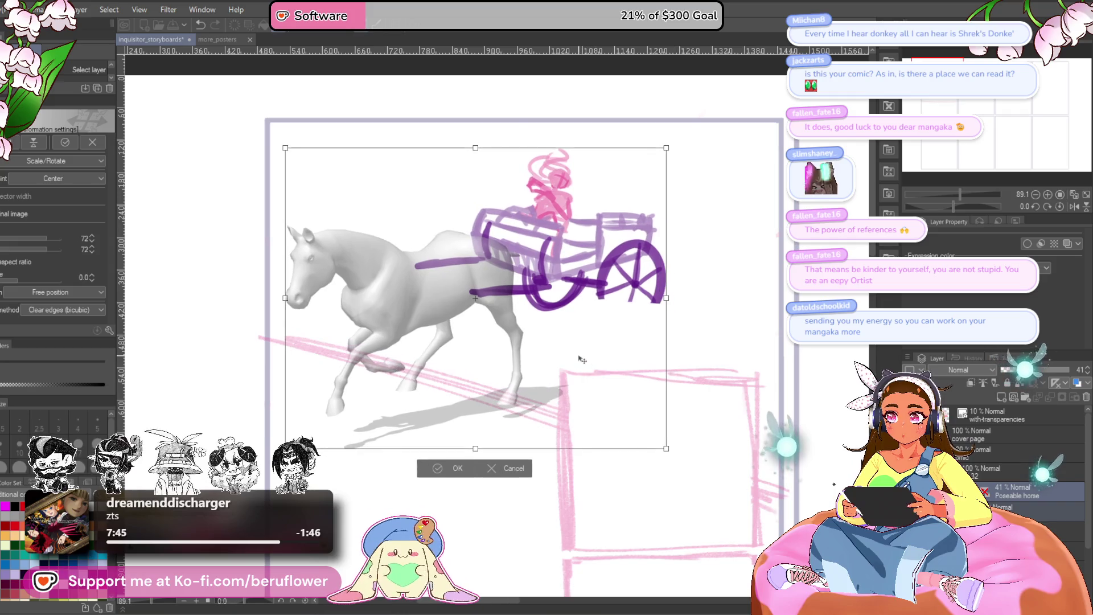
pyautogui.press('Return')
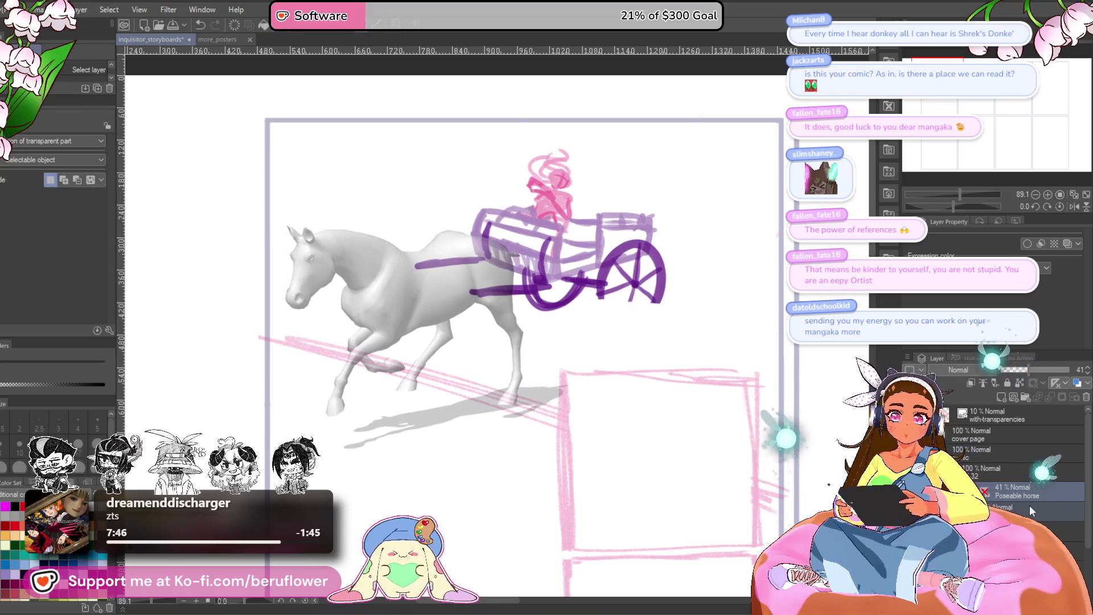
pyautogui.click(1022, 498)
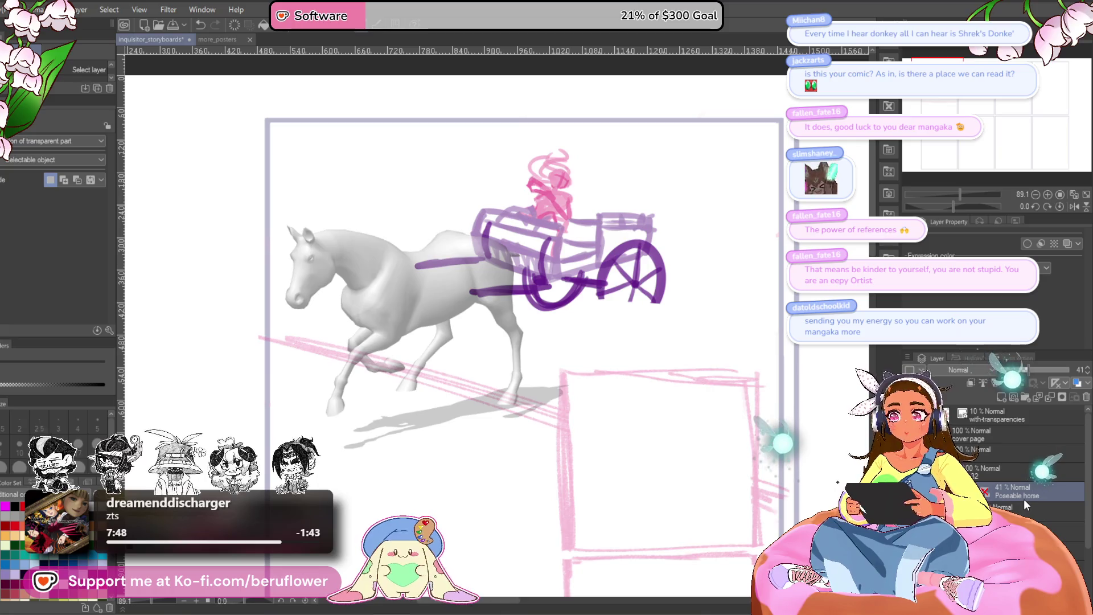
pyautogui.scroll(-1, 658, 360)
pyautogui.scroll(1, 658, 361)
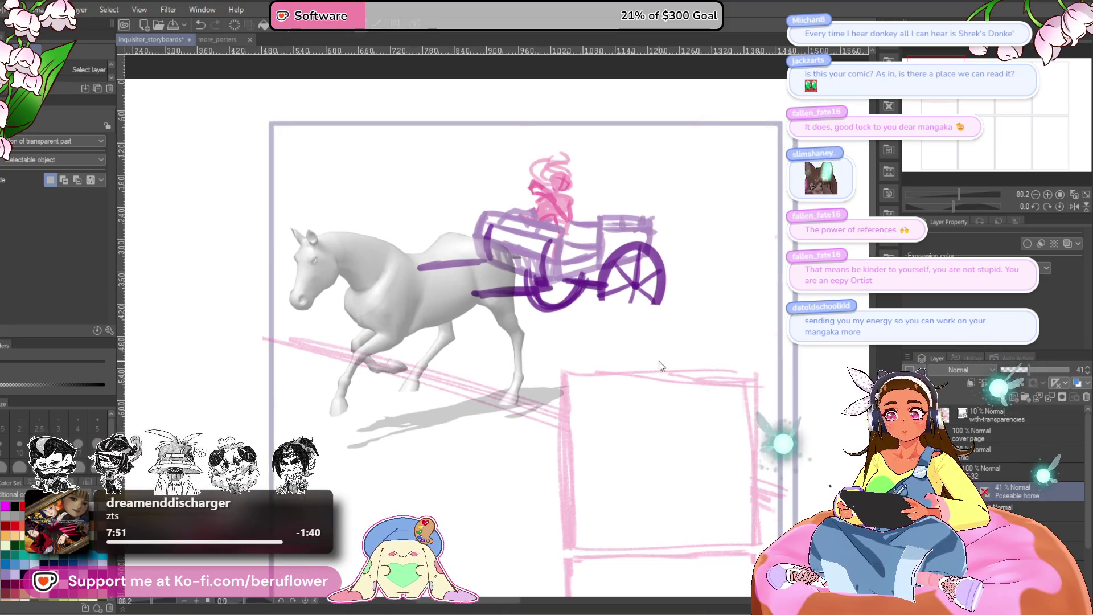